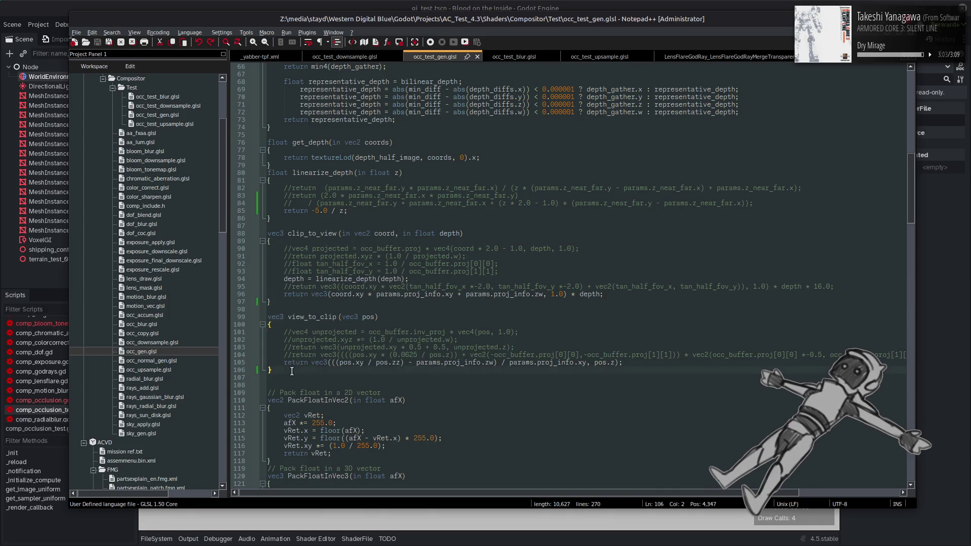
Delete clip_to_view, view_to_clip and the leftover blank line, then save occ_test_gen.glsl
{"action": "key", "text": "Delete"}
{"action": "left_click", "coordinate": [325, 231]}
{"action": "key", "text": "Delete"}
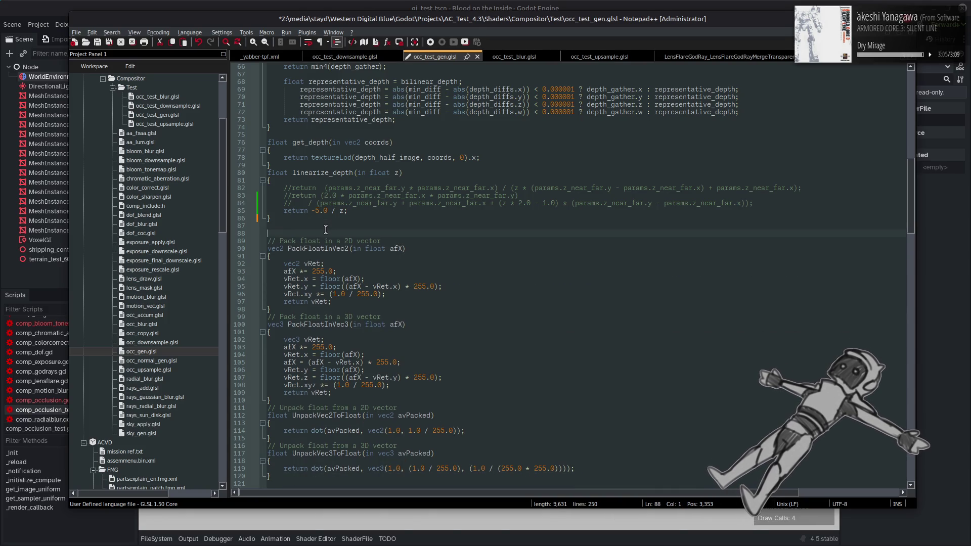
{"action": "key", "text": "ctrl+s"}
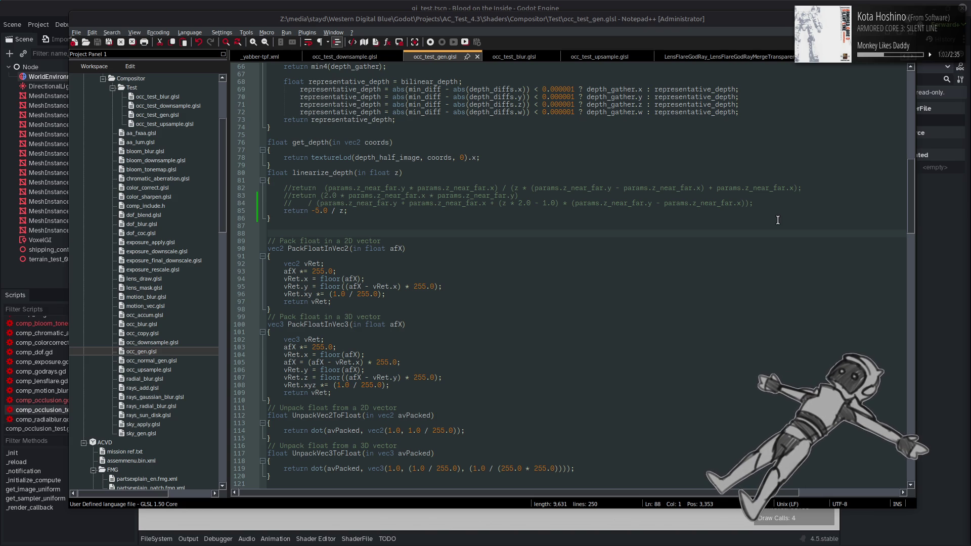
Change line 85's return to -10.0 / z, save, and compare the occlusion in Godot
{"action": "left_click", "coordinate": [320, 210]}
{"action": "type", "text": "0"}
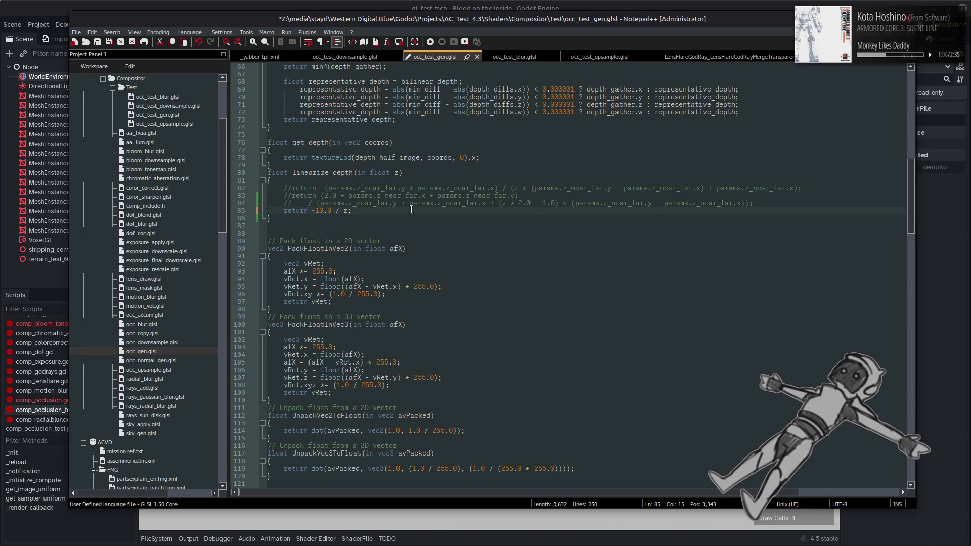
{"action": "key", "text": "ctrl+s"}
{"action": "left_click", "coordinate": [521, 5]}
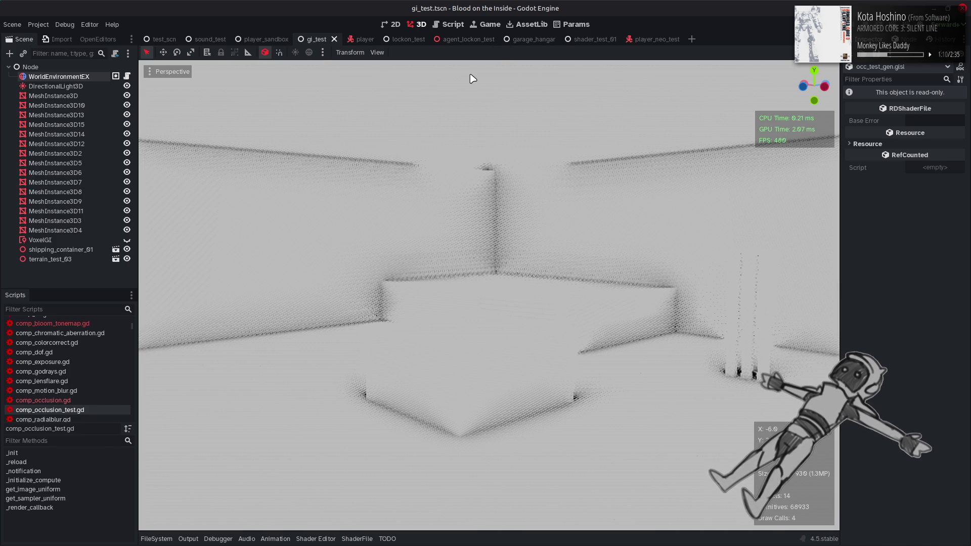
{"action": "key", "text": "alt+Tab"}
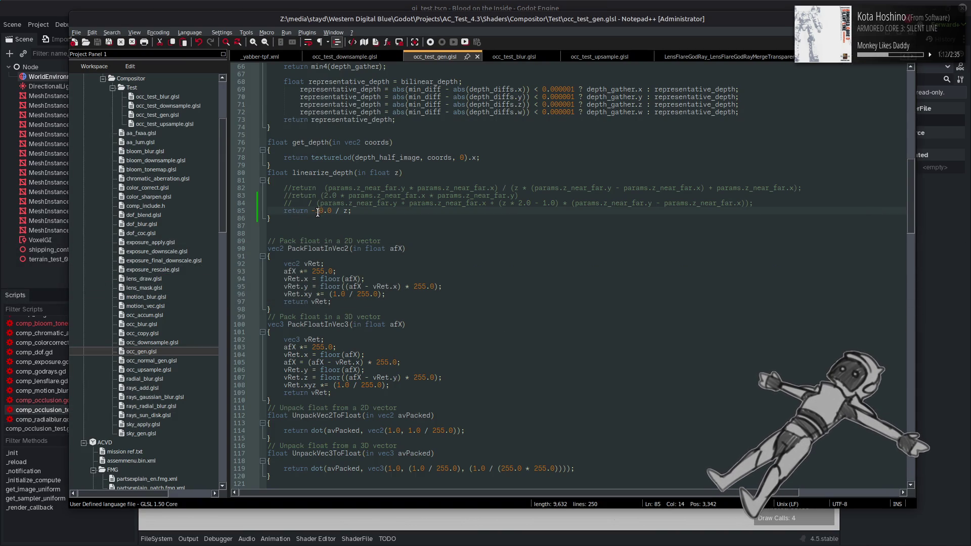
{"action": "key", "text": "ctrl+s"}
{"action": "left_click", "coordinate": [480, 4]}
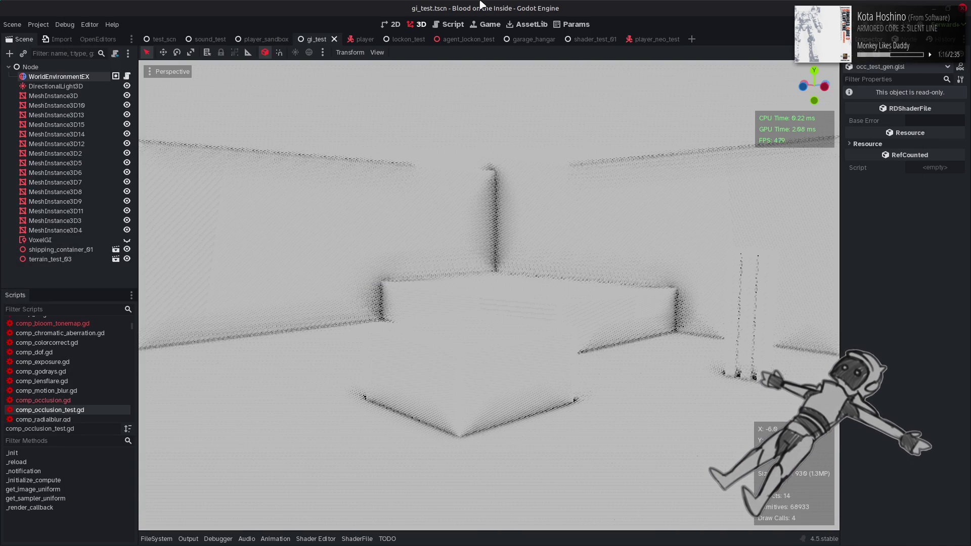
{"action": "key", "text": "alt+Tab"}
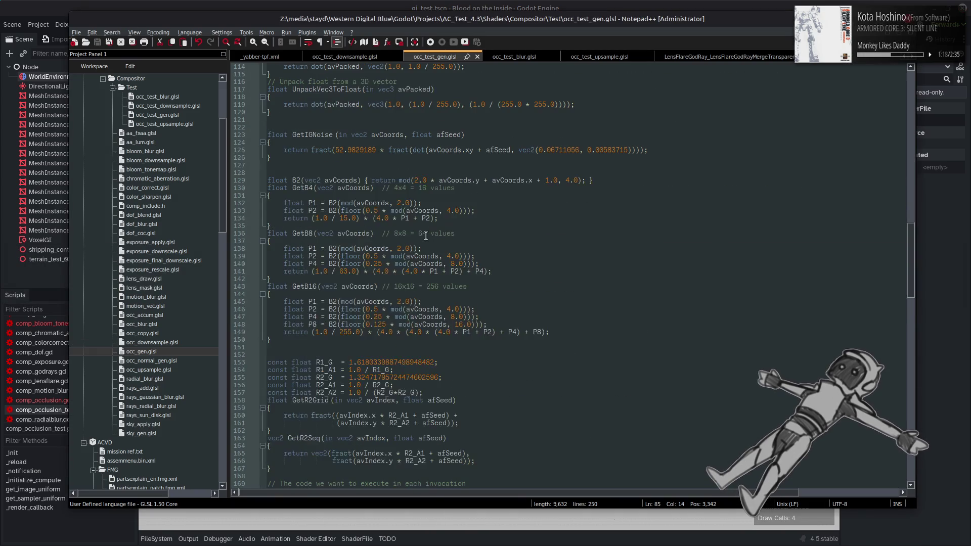
Uncomment the fDepthSlopeScale = 3.0 line 207, save, and preview the occlusion in Godot
{"action": "scroll", "coordinate": [425, 234], "scroll_direction": "down", "scroll_amount": 20}
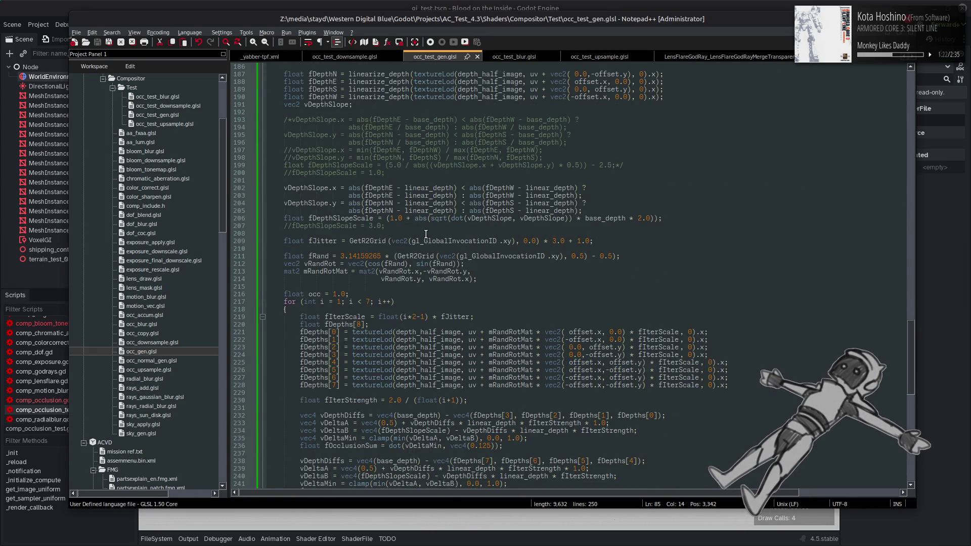
{"action": "scroll", "coordinate": [335, 272], "scroll_direction": "down", "scroll_amount": 5}
{"action": "scroll", "coordinate": [336, 272], "scroll_direction": "up", "scroll_amount": 2}
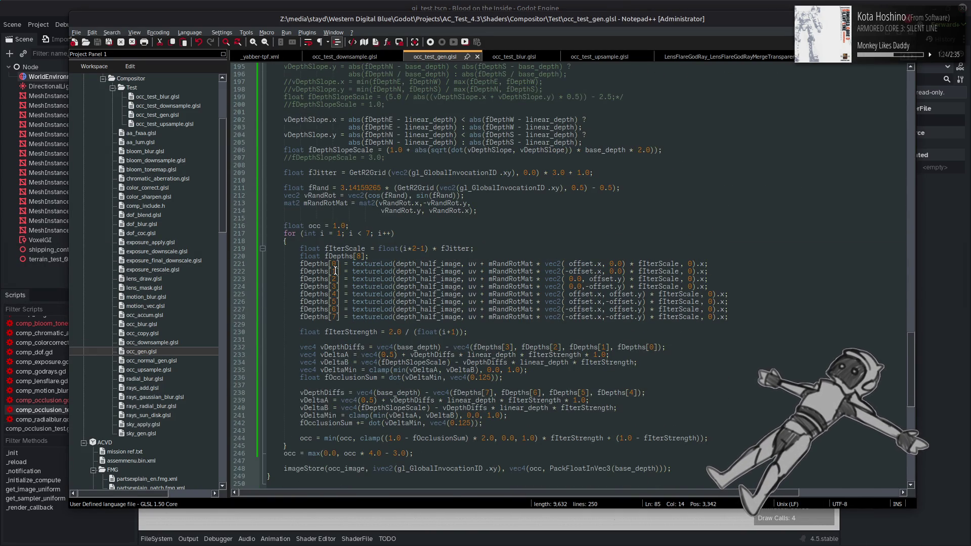
{"action": "double_click", "coordinate": [326, 158]}
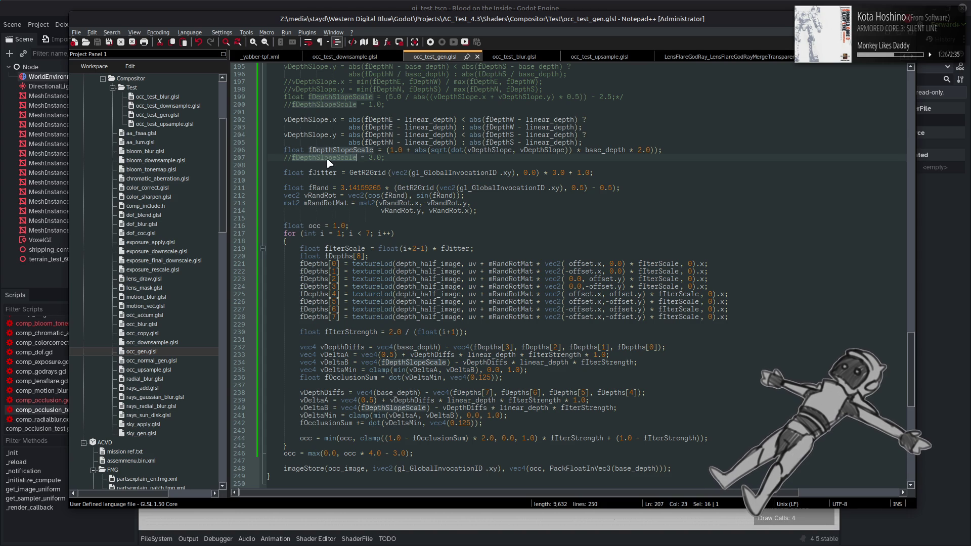
{"action": "left_click", "coordinate": [292, 158]}
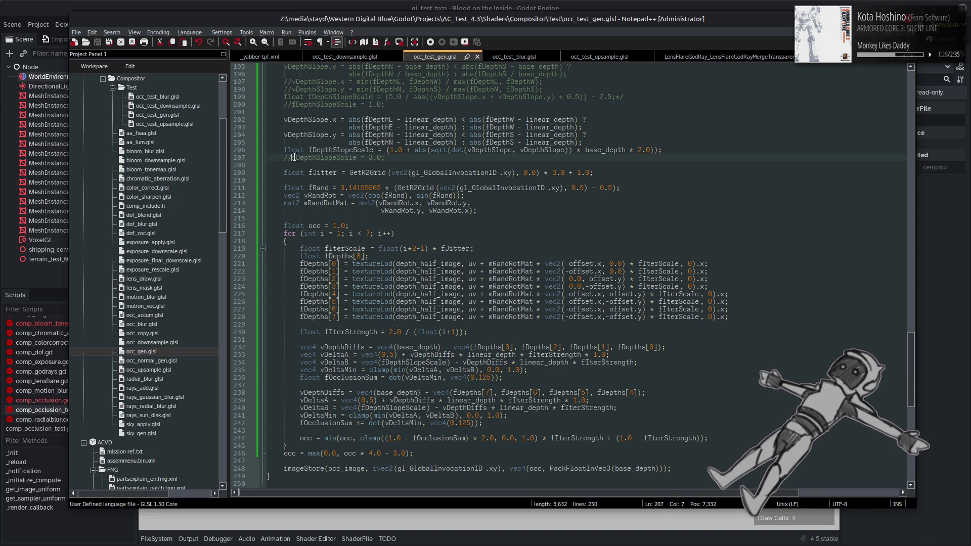
{"action": "key", "text": "BackSpace"}
{"action": "key", "text": "BackSpace"}
{"action": "key", "text": "ctrl+s"}
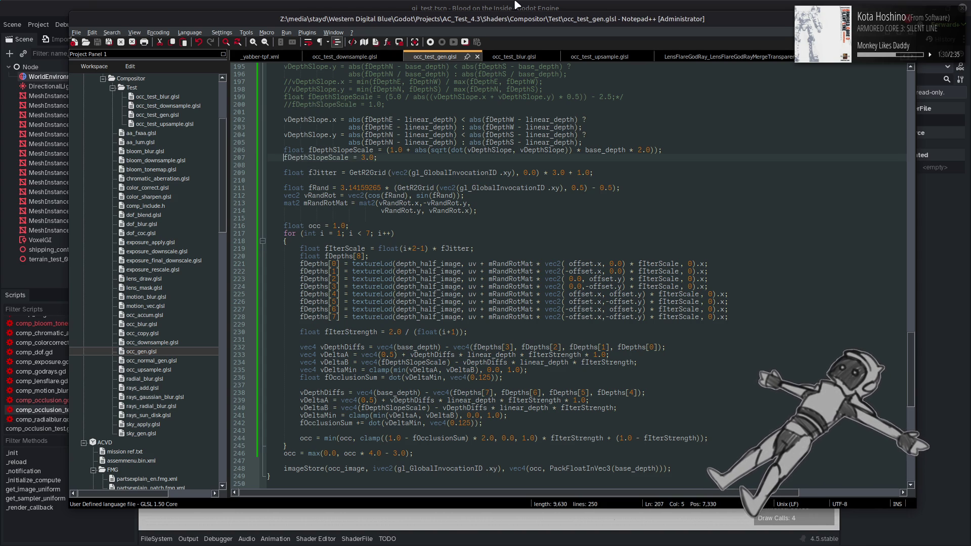
{"action": "left_click", "coordinate": [514, 2]}
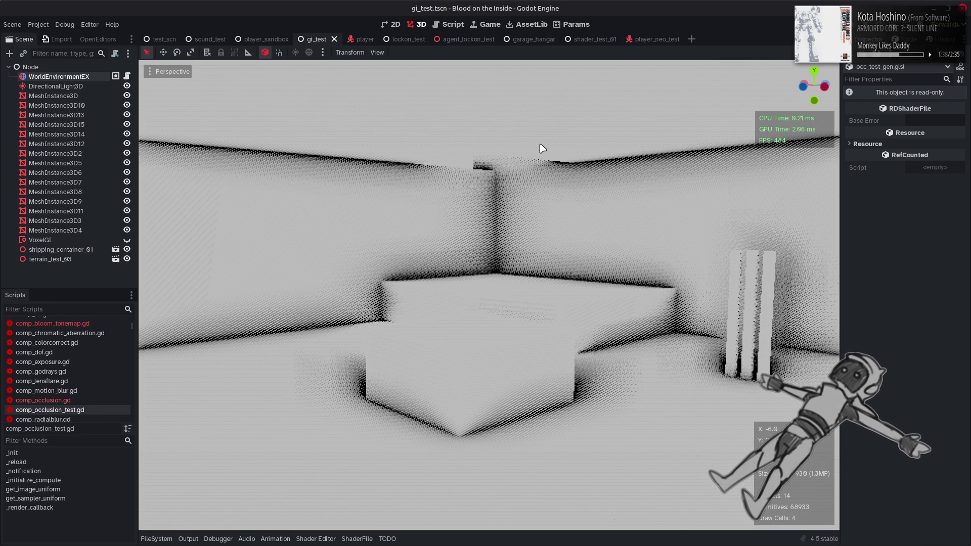
{"action": "key", "text": "alt+Tab"}
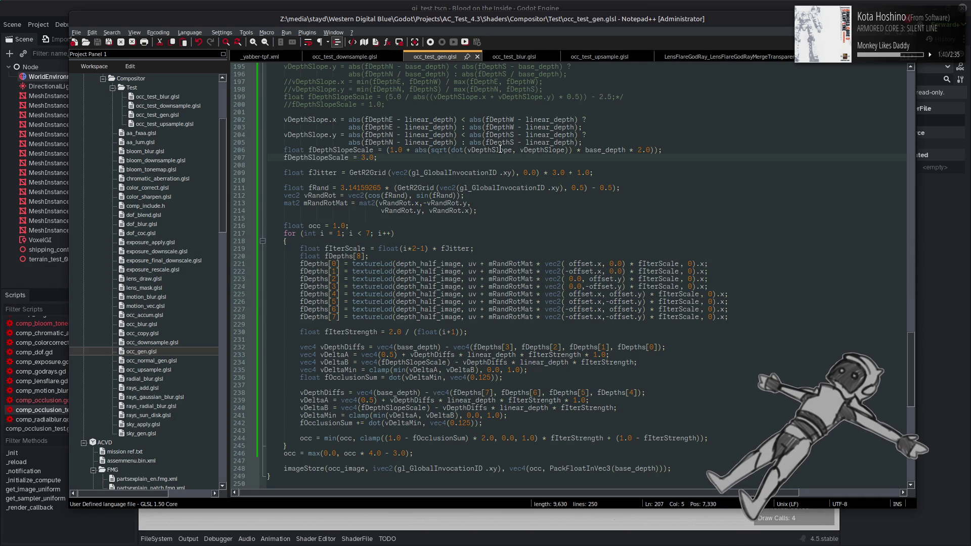
Set fDepthSlopeScale to 1.0 and linearize_depth's return to -5.0 / z, then preview in Godot
{"action": "type", "text": "//"}
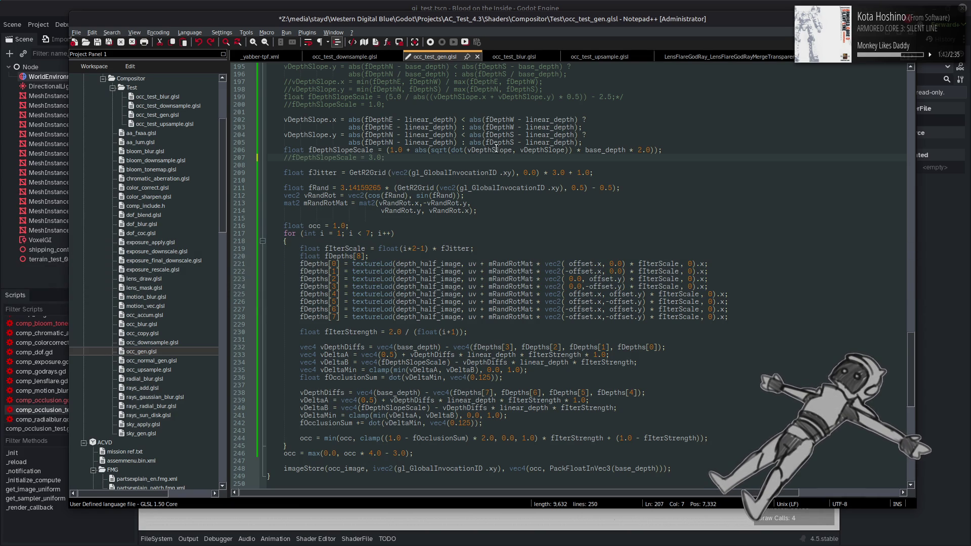
{"action": "key", "text": "BackSpace"}
{"action": "key", "text": "BackSpace"}
{"action": "double_click", "coordinate": [364, 158]}
{"action": "type", "text": "1"}
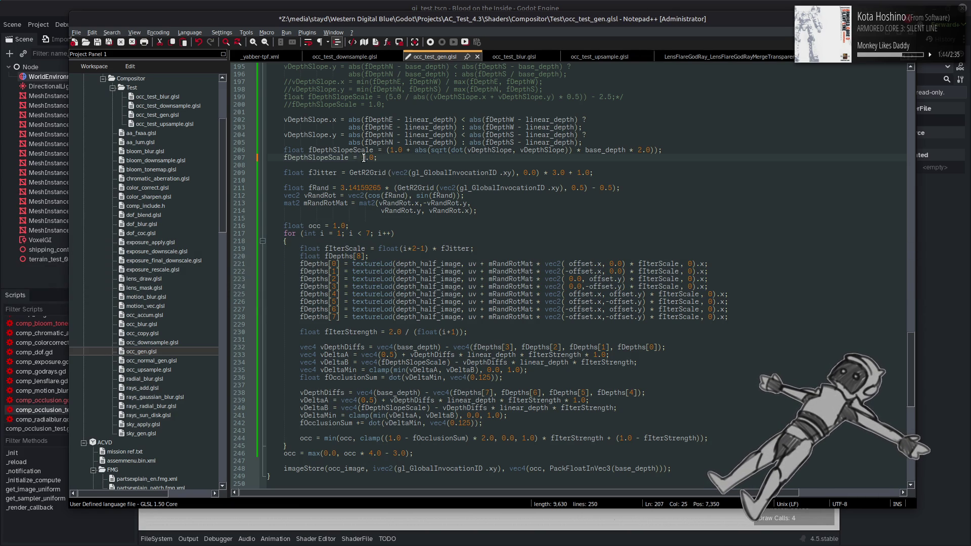
{"action": "scroll", "coordinate": [363, 158], "scroll_direction": "up", "scroll_amount": 10}
{"action": "scroll", "coordinate": [363, 159], "scroll_direction": "up", "scroll_amount": 20}
{"action": "scroll", "coordinate": [364, 158], "scroll_direction": "up", "scroll_amount": 3}
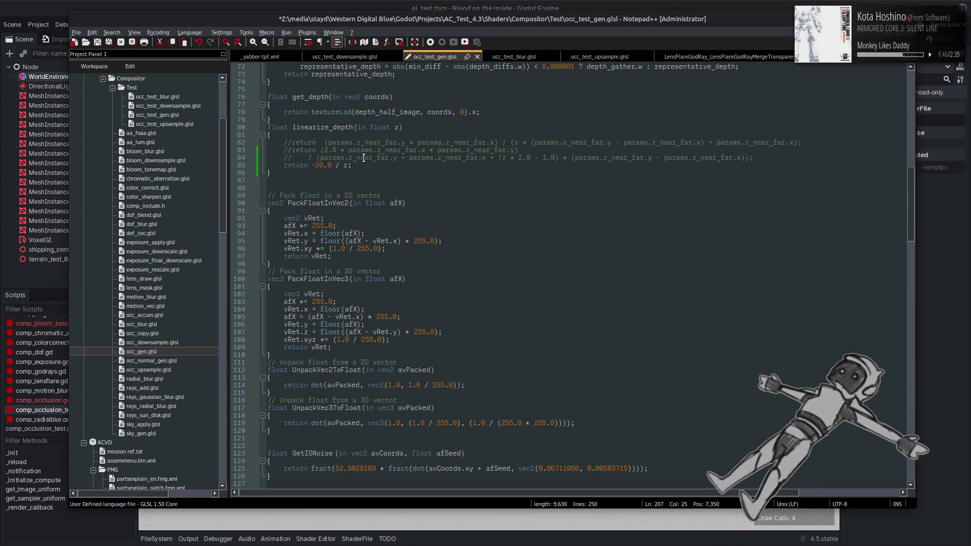
{"action": "double_click", "coordinate": [318, 165]}
{"action": "type", "text": "5"}
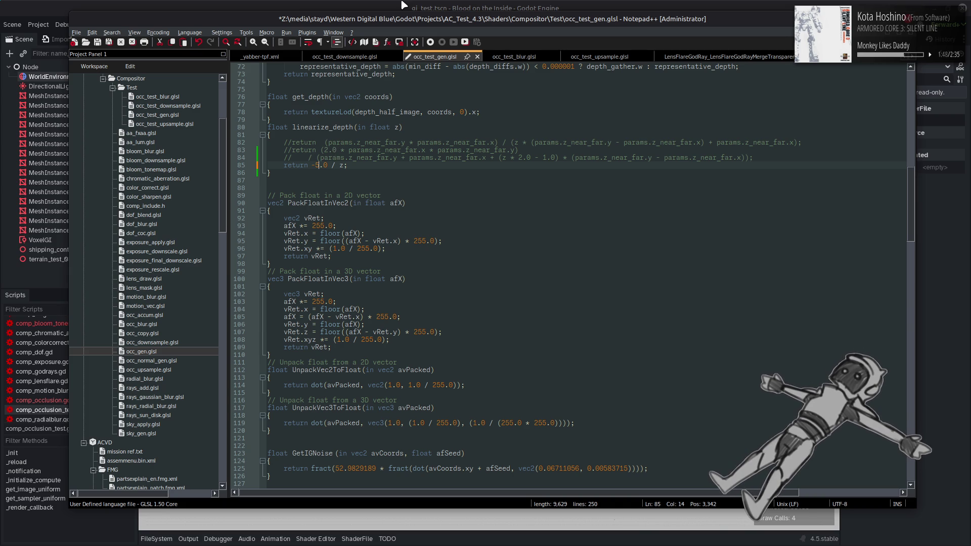
{"action": "key", "text": "ctrl+s"}
{"action": "left_click", "coordinate": [402, 2]}
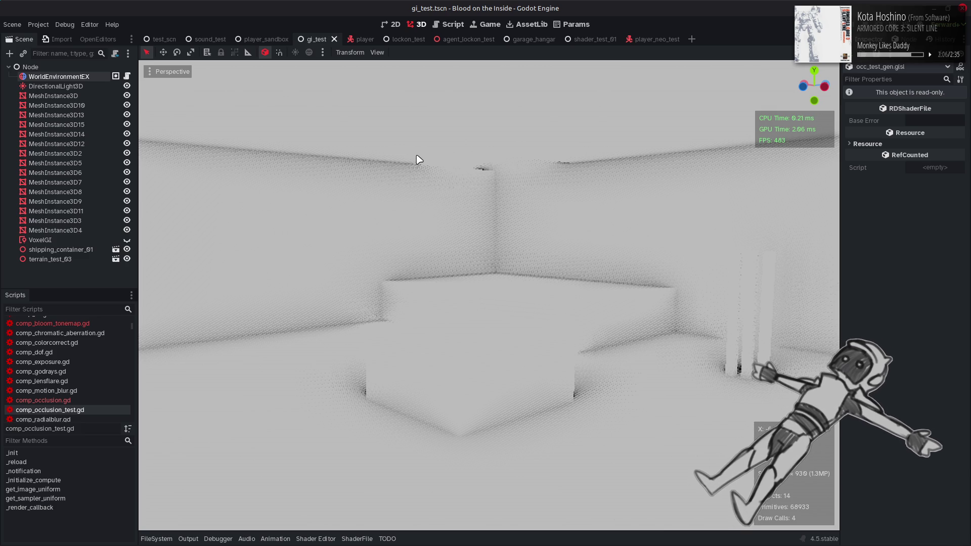
{"action": "key", "text": "alt+Tab"}
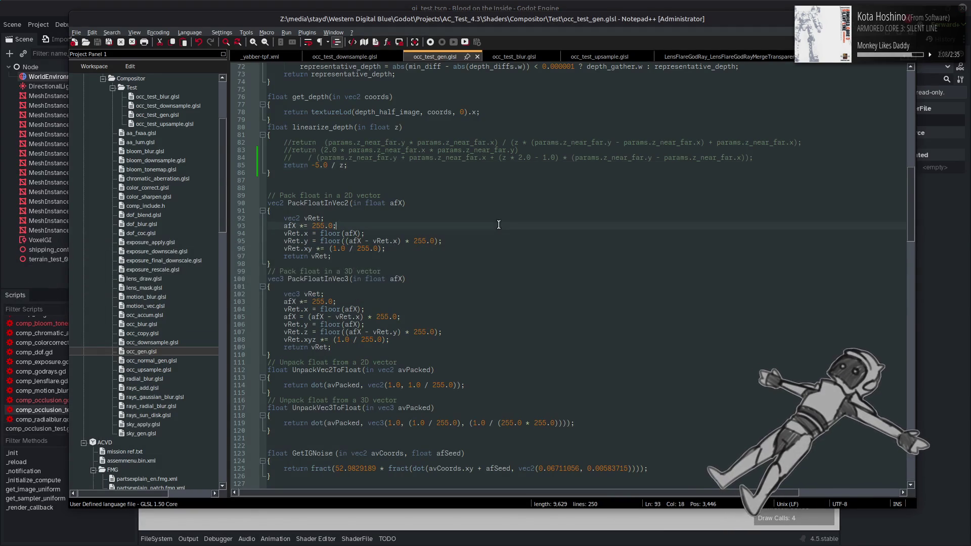
Change the return to -15.0 / z and fDepthSlopeScale back to 3.0, then preview in Godot
{"action": "left_click", "coordinate": [318, 165]}
{"action": "type", "text": "1"}
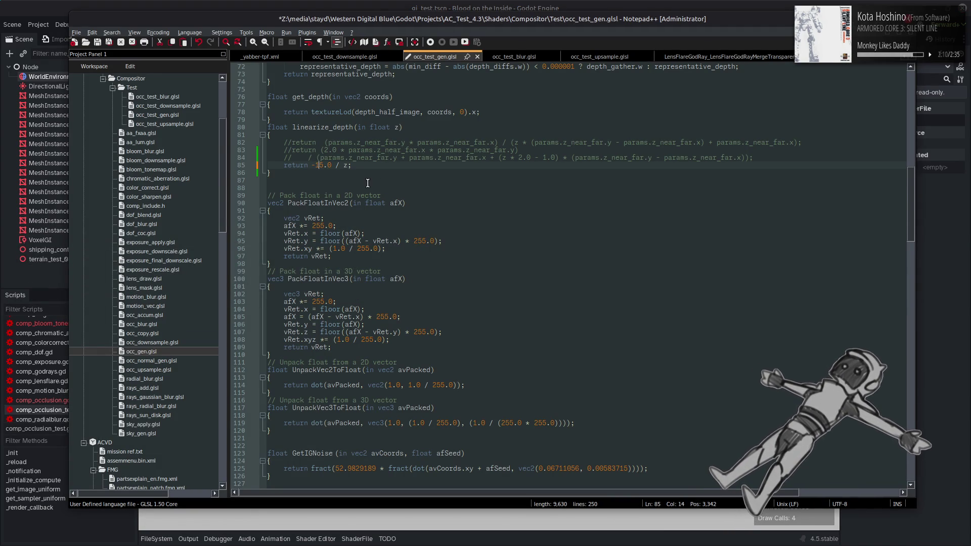
{"action": "scroll", "coordinate": [369, 182], "scroll_direction": "down", "scroll_amount": 20}
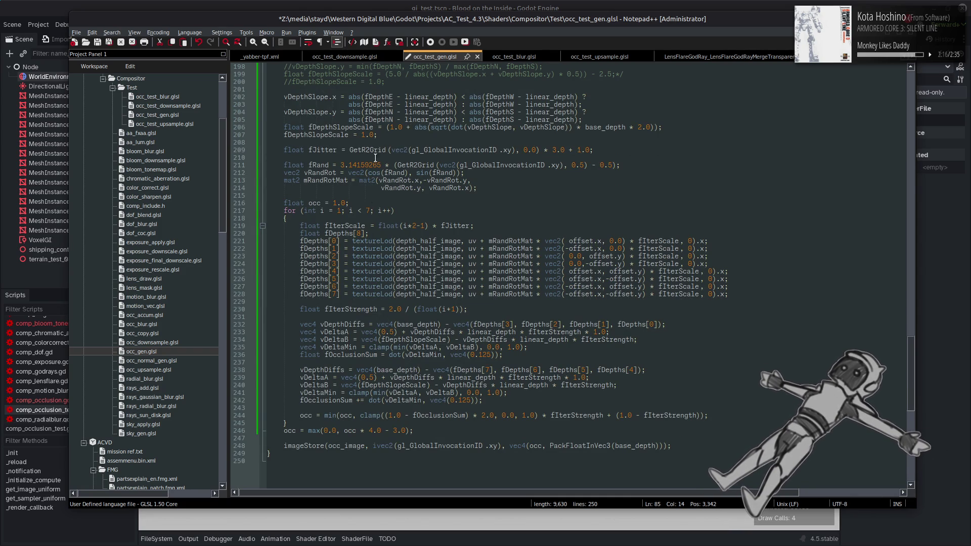
{"action": "double_click", "coordinate": [362, 135]}
{"action": "type", "text": "3"}
{"action": "key", "text": "ctrl+s"}
{"action": "left_click", "coordinate": [428, 5]}
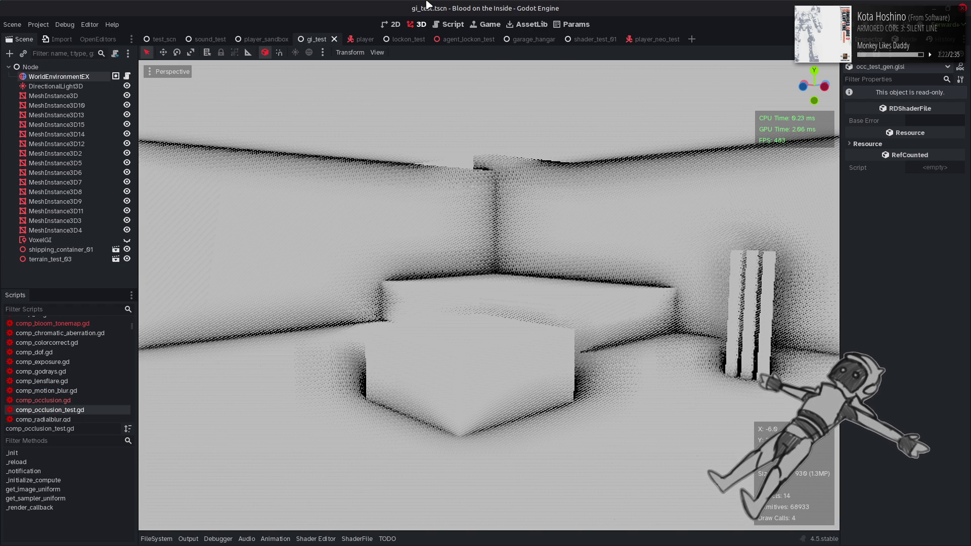
Scroll the Godot viewport around the box and pillars to inspect the AO, then return to Notepad++
{"action": "scroll", "coordinate": [438, 226], "scroll_direction": "up", "scroll_amount": 10}
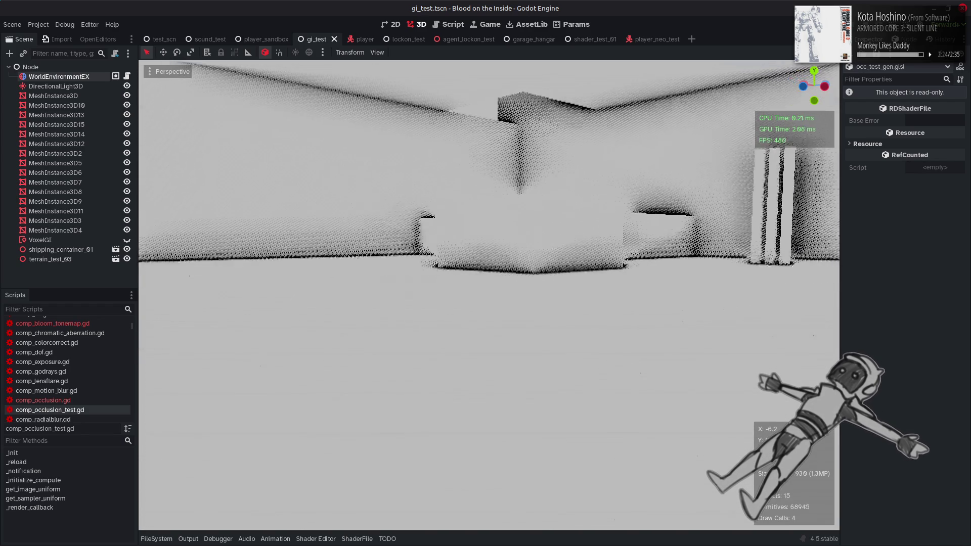
{"action": "scroll", "coordinate": [489, 295], "scroll_direction": "down", "scroll_amount": 10}
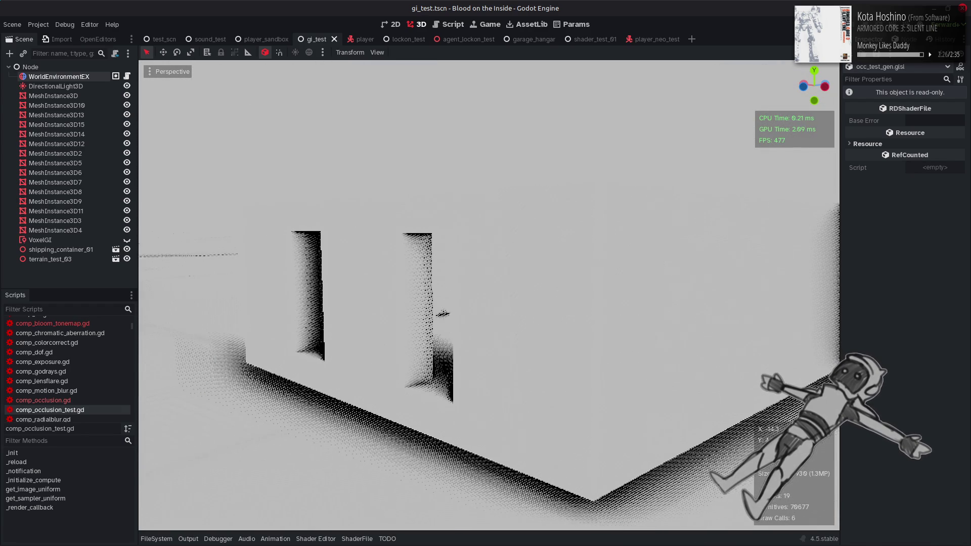
{"action": "scroll", "coordinate": [489, 295], "scroll_direction": "down", "scroll_amount": 10}
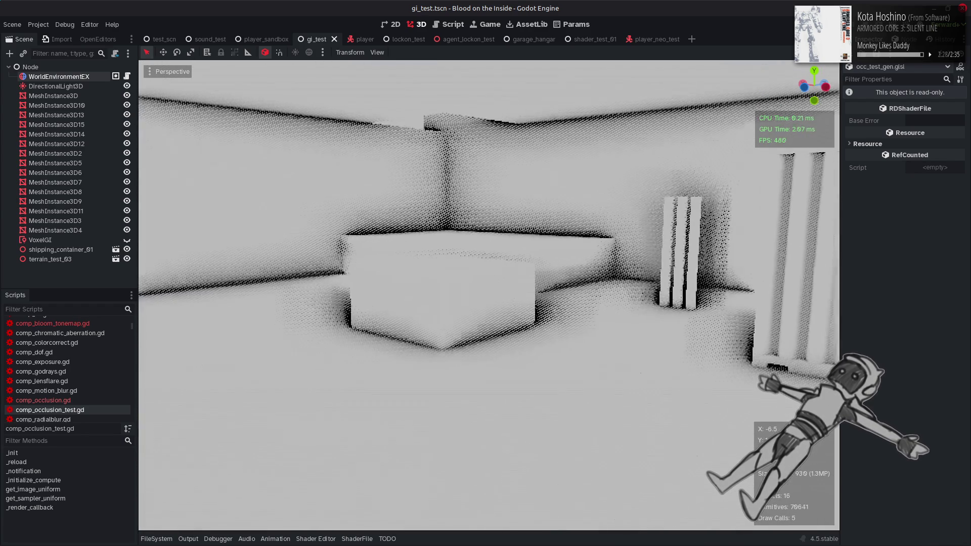
{"action": "scroll", "coordinate": [489, 294], "scroll_direction": "up", "scroll_amount": 5}
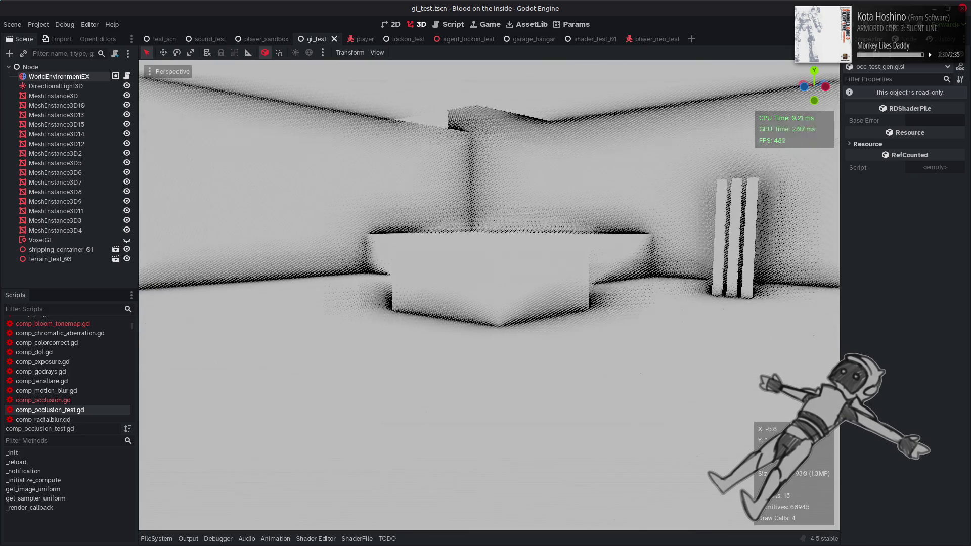
{"action": "scroll", "coordinate": [440, 221], "scroll_direction": "down", "scroll_amount": 3}
{"action": "scroll", "coordinate": [440, 221], "scroll_direction": "up", "scroll_amount": 3}
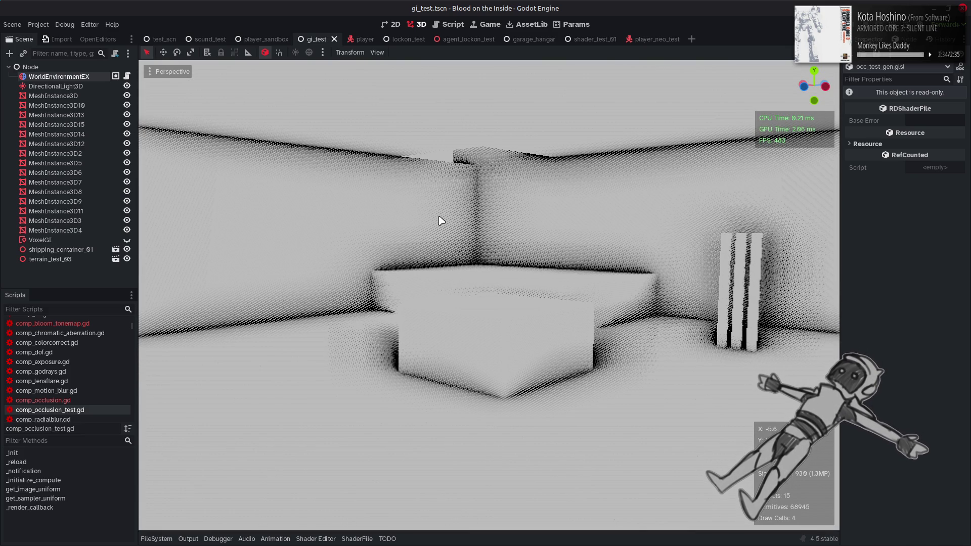
{"action": "key", "text": "alt+Tab"}
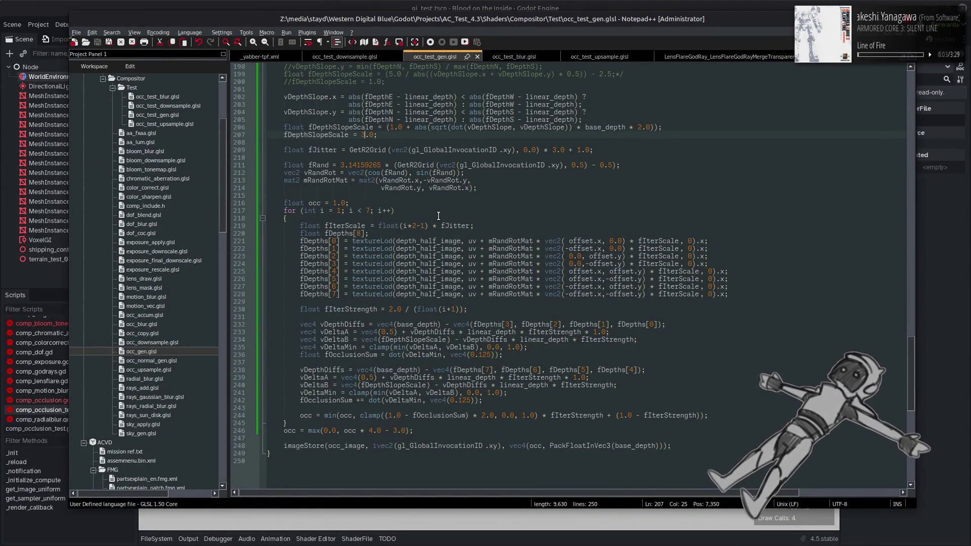
Insert 'base_depth *= 0.99999' after the zero-depth early return, save, and preview in Godot
{"action": "scroll", "coordinate": [438, 216], "scroll_direction": "up", "scroll_amount": 9}
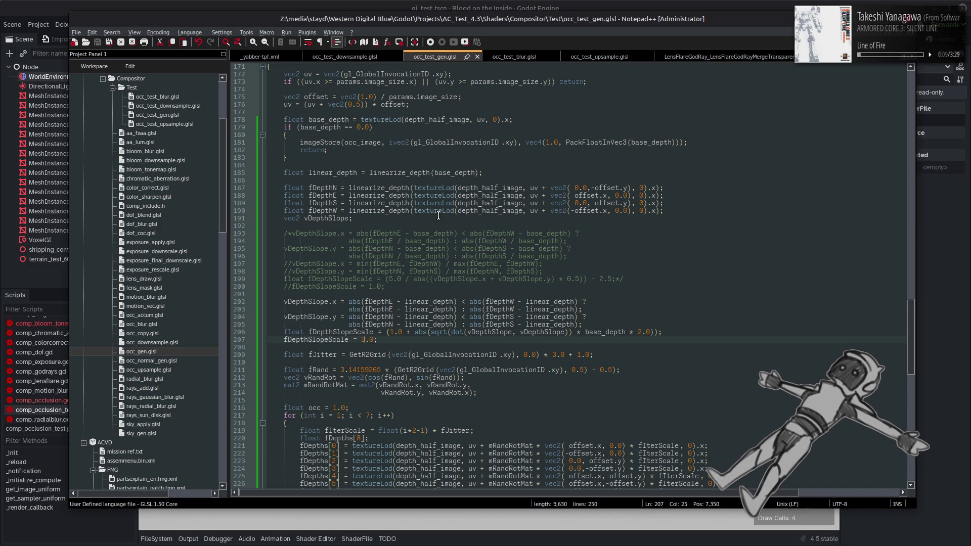
{"action": "double_click", "coordinate": [453, 173]}
{"action": "scroll", "coordinate": [393, 171], "scroll_direction": "up", "scroll_amount": 1}
{"action": "left_click", "coordinate": [363, 187]}
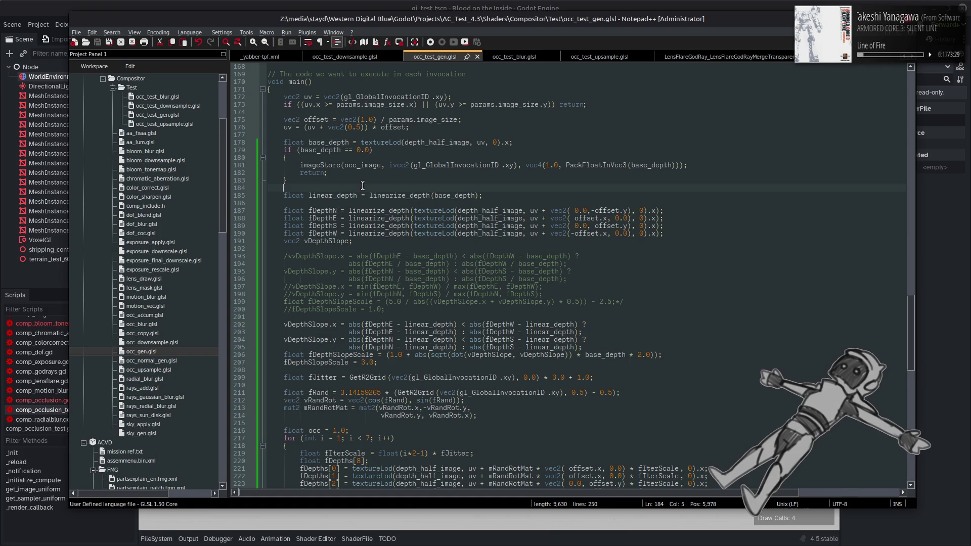
{"action": "key", "text": "Return"}
{"action": "type", "text": "base_depth *"}
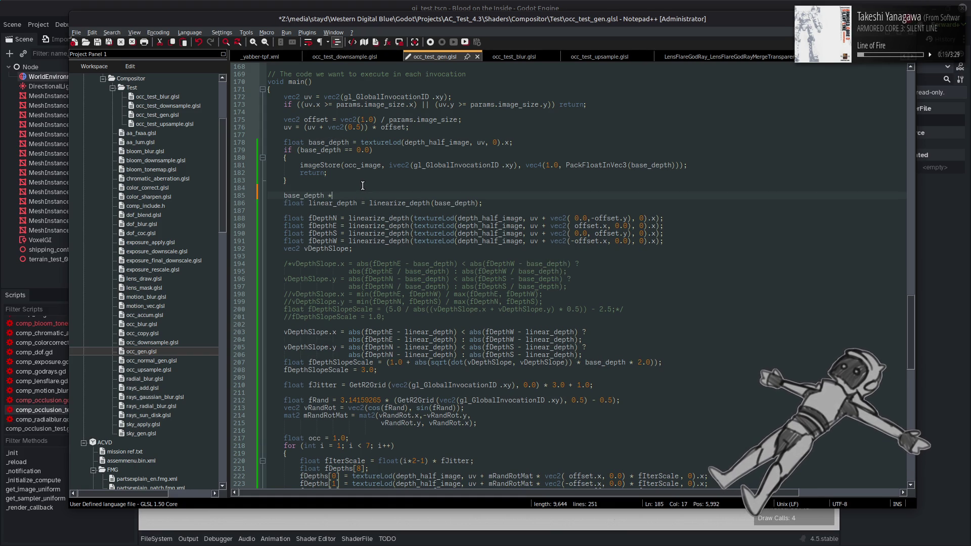
{"action": "type", "text": "= 0.99999;"}
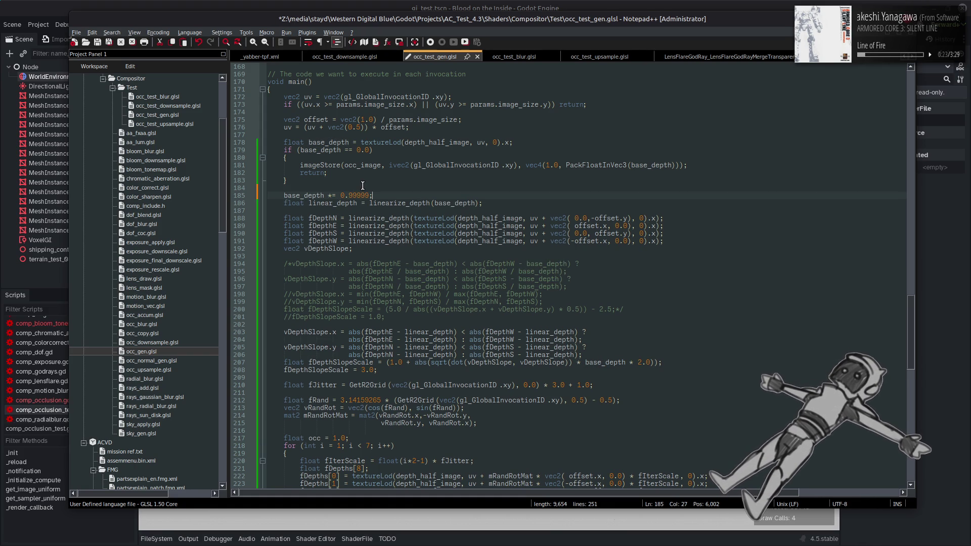
{"action": "key", "text": "ctrl+s"}
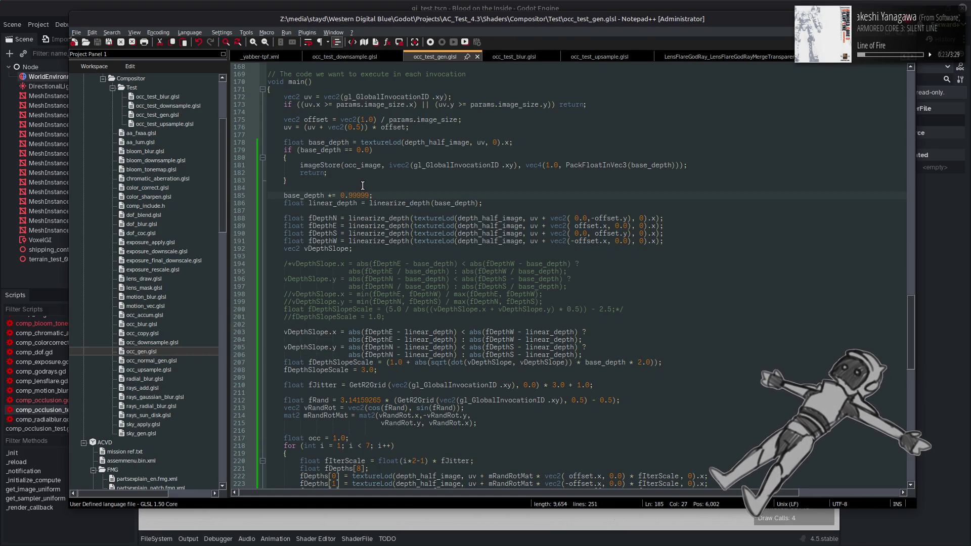
{"action": "left_click", "coordinate": [439, 5]}
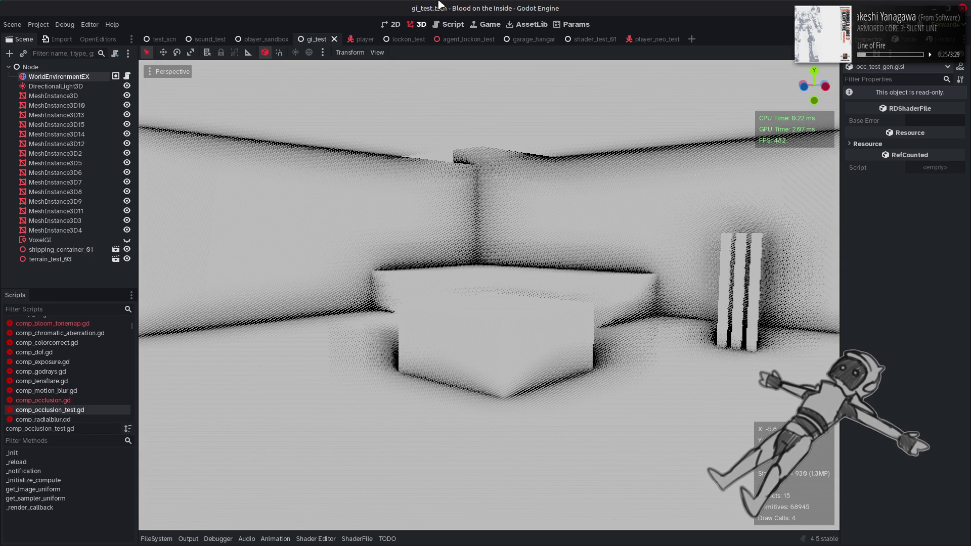
{"action": "key", "text": "alt+Tab"}
Try 0.9999 and then 0.99999 as the base_depth factor, previewing each in Godot
{"action": "type", "text": "9"}
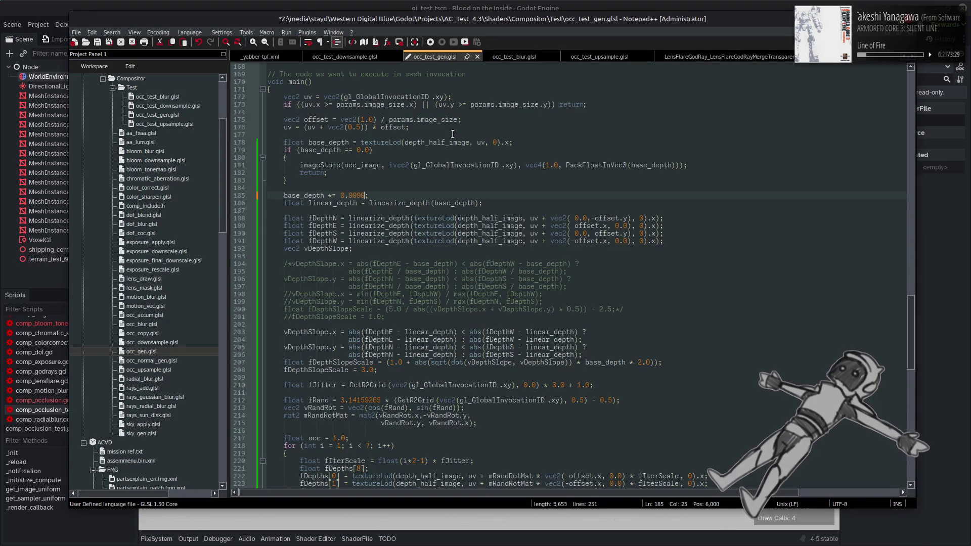
{"action": "key", "text": "ctrl+s"}
{"action": "left_click", "coordinate": [498, 5]}
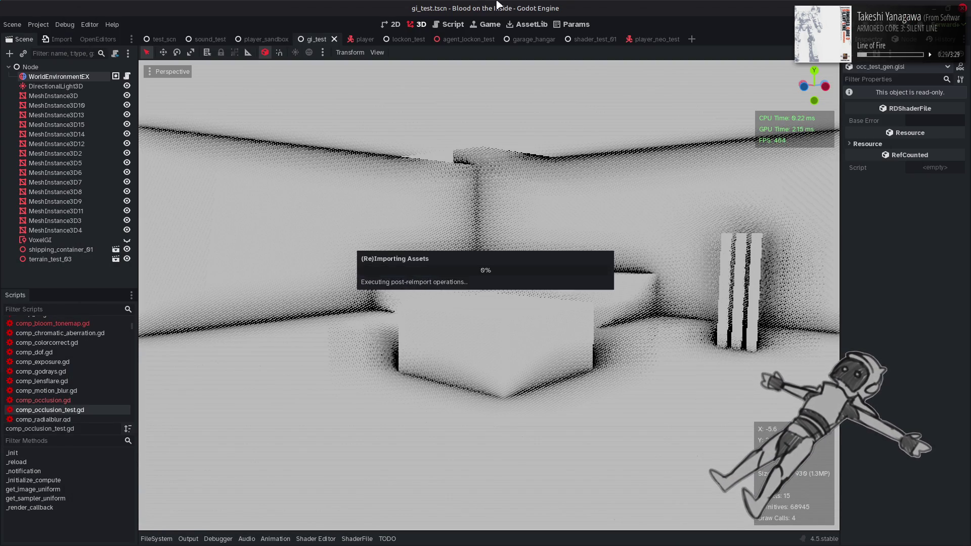
{"action": "key", "text": "alt+Tab"}
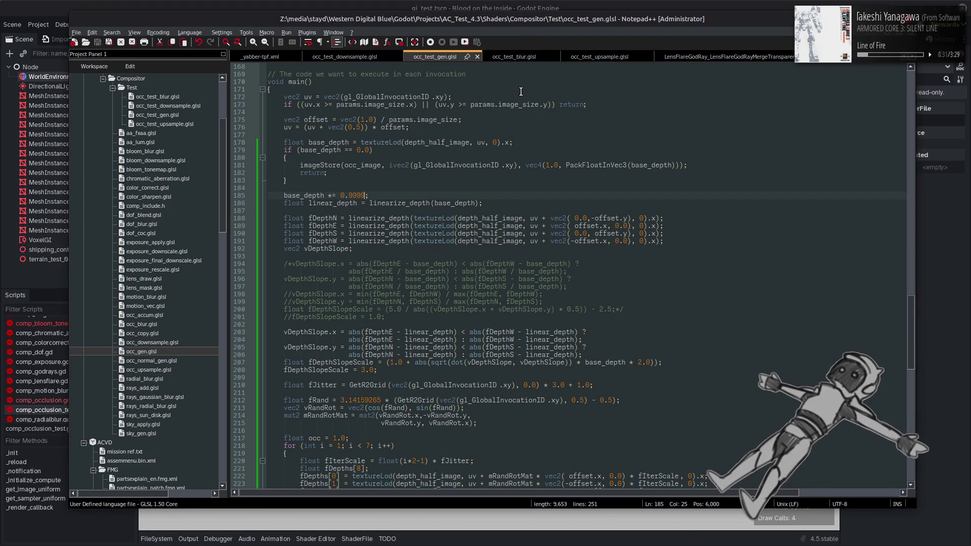
{"action": "key", "text": "BackSpace"}
{"action": "key", "text": "ctrl+s"}
{"action": "left_click", "coordinate": [524, 5]}
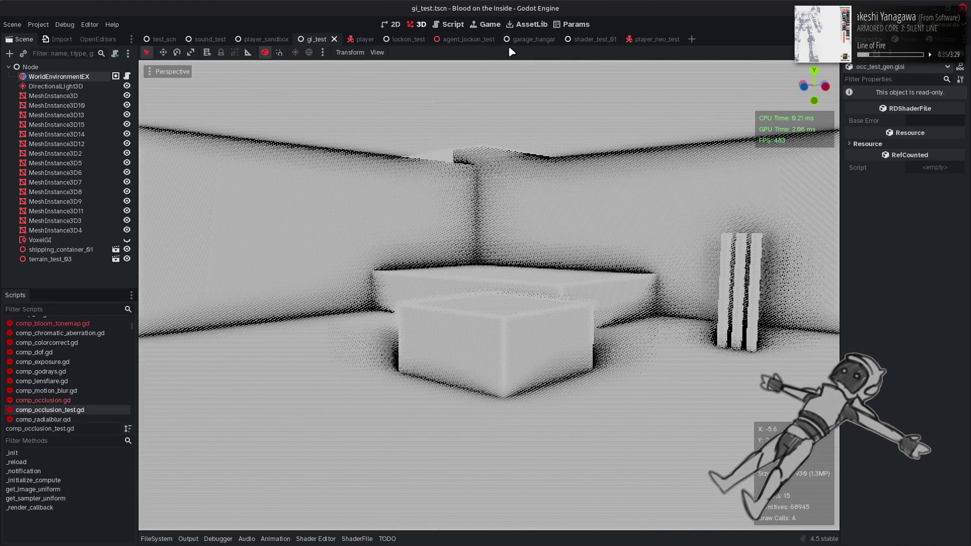
{"action": "key", "text": "alt+Tab"}
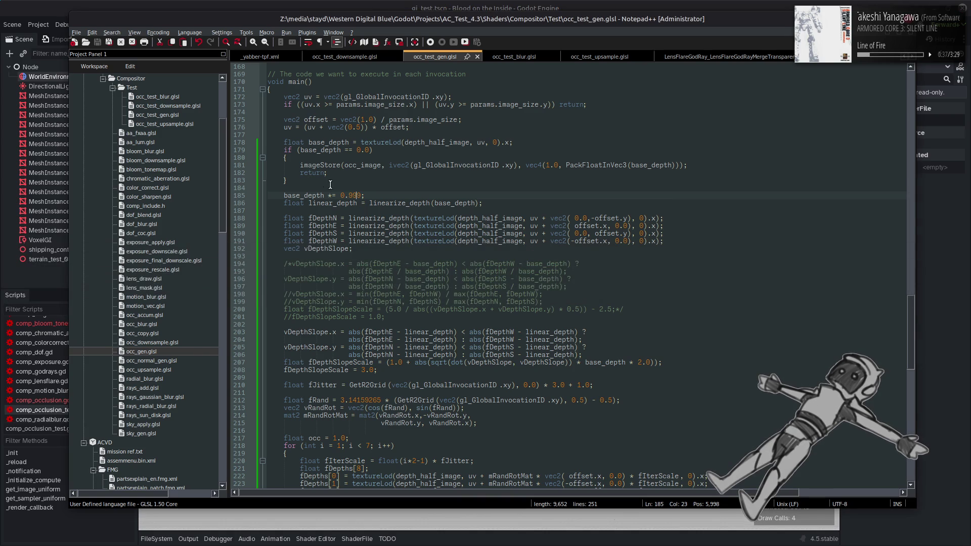
{"action": "key", "text": "ctrl+s"}
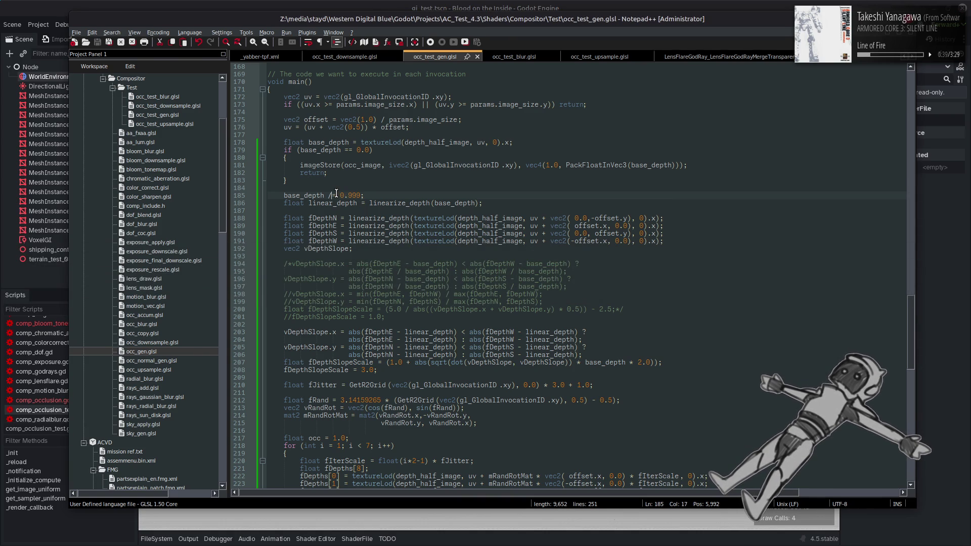
{"action": "key", "text": "alt+Tab"}
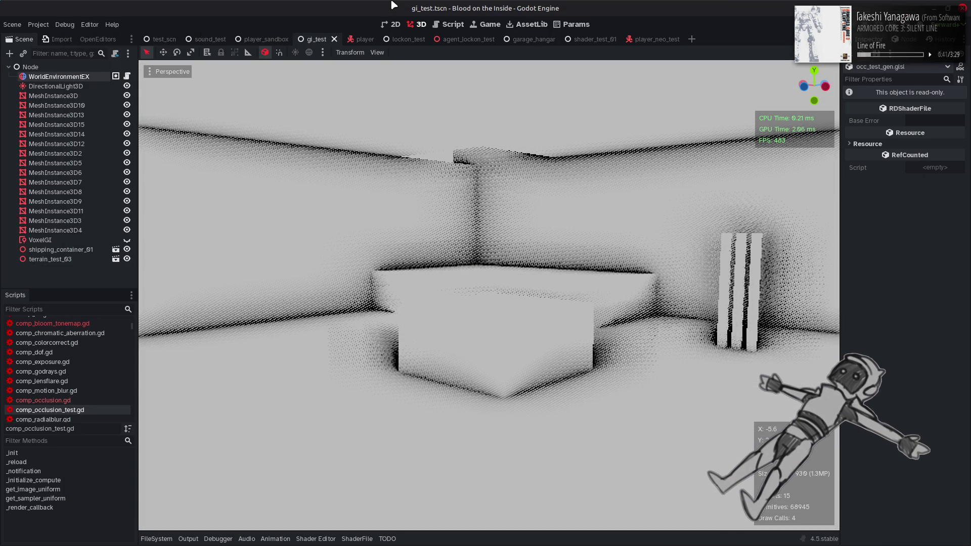
{"action": "key", "text": "alt+Tab"}
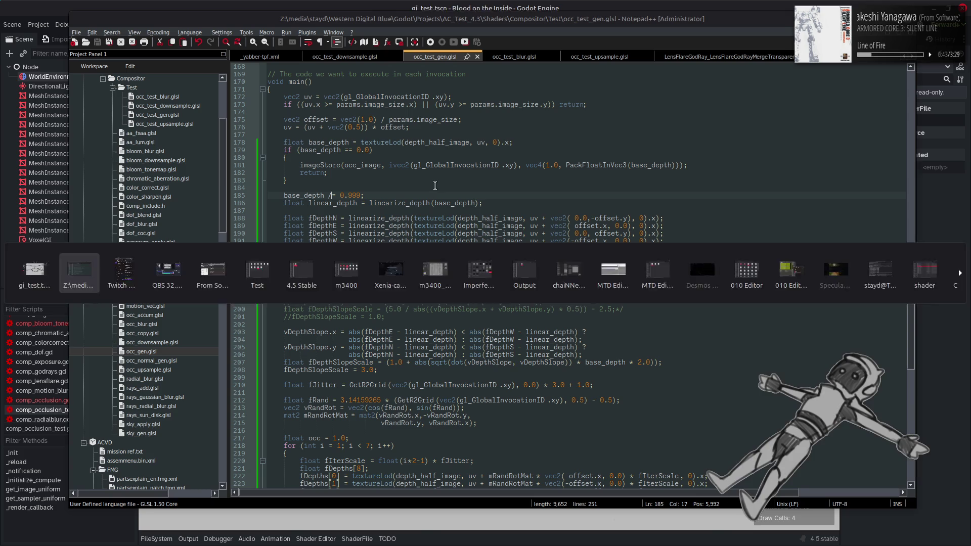
Comment out the base_depth scaling line to compare without it, then restore it
{"action": "left_click", "coordinate": [285, 195]}
{"action": "type", "text": "//"}
{"action": "key", "text": "ctrl+s"}
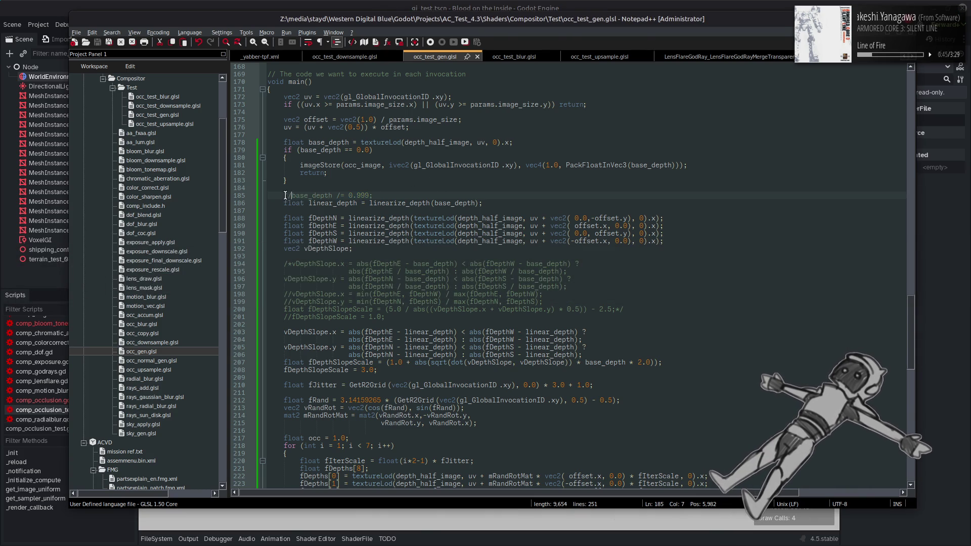
{"action": "key", "text": "alt+Tab"}
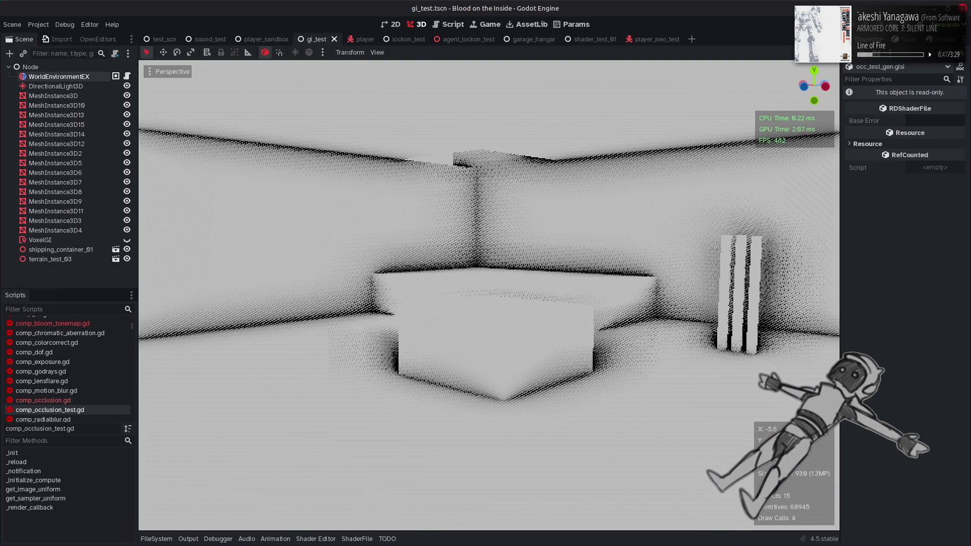
{"action": "key", "text": "alt+Tab"}
{"action": "key", "text": "BackSpace"}
{"action": "key", "text": "BackSpace"}
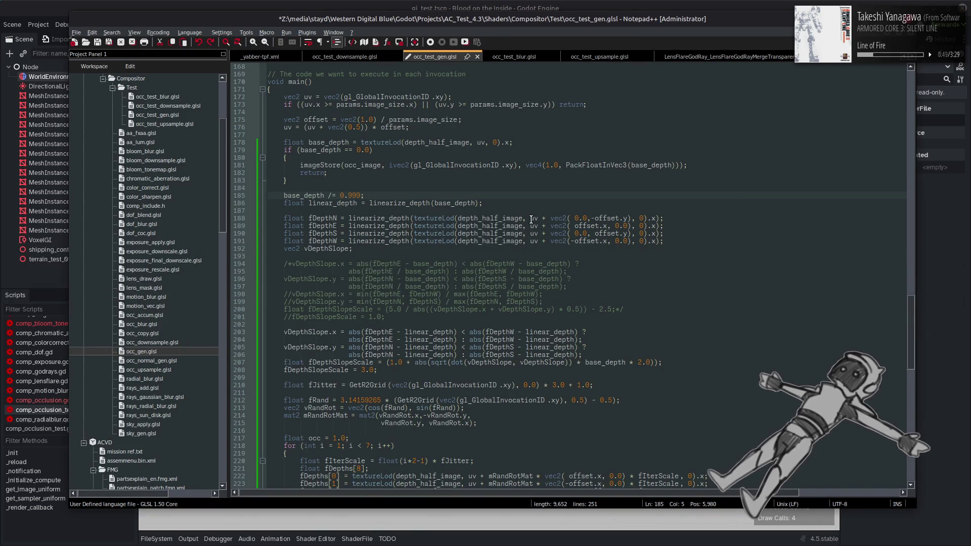
{"action": "key", "text": "ctrl+s"}
{"action": "left_click", "coordinate": [496, 5]}
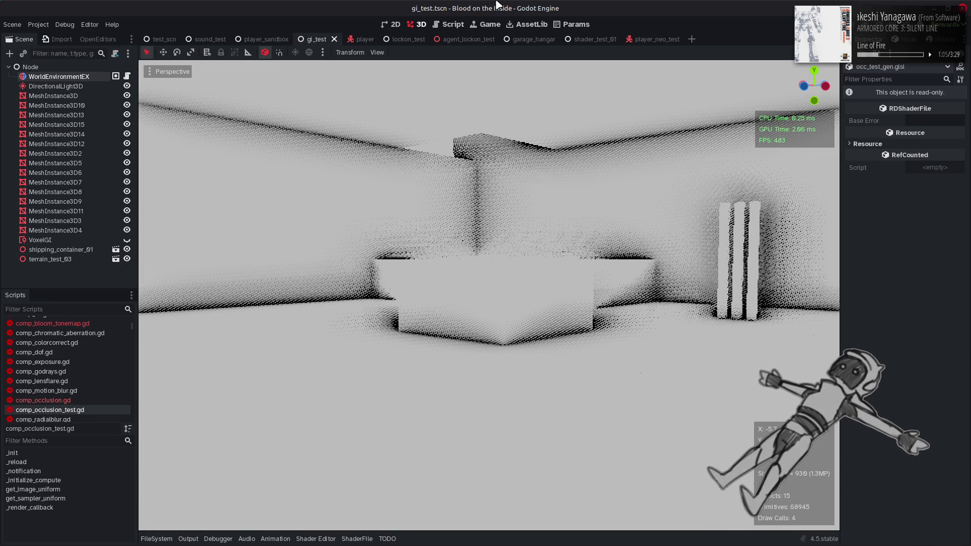
{"action": "key", "text": "alt+Tab"}
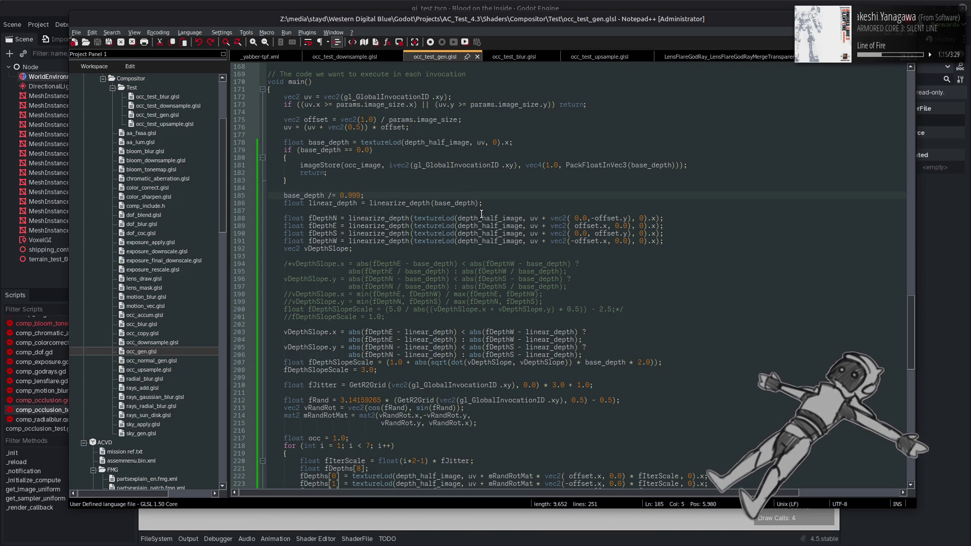
Change the line to 'base_depth *= 1.0001', save, and view the result in Godot
{"action": "key", "text": "ctrl+Right"}
{"action": "key", "text": "Delete"}
{"action": "type", "text": "*"}
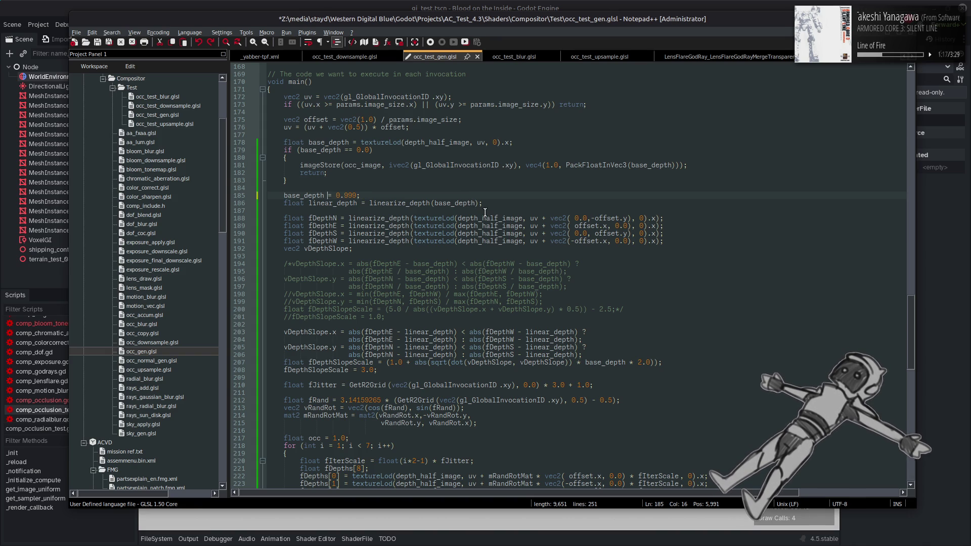
{"action": "key", "text": "ctrl+z"}
{"action": "key", "text": "ctrl+z"}
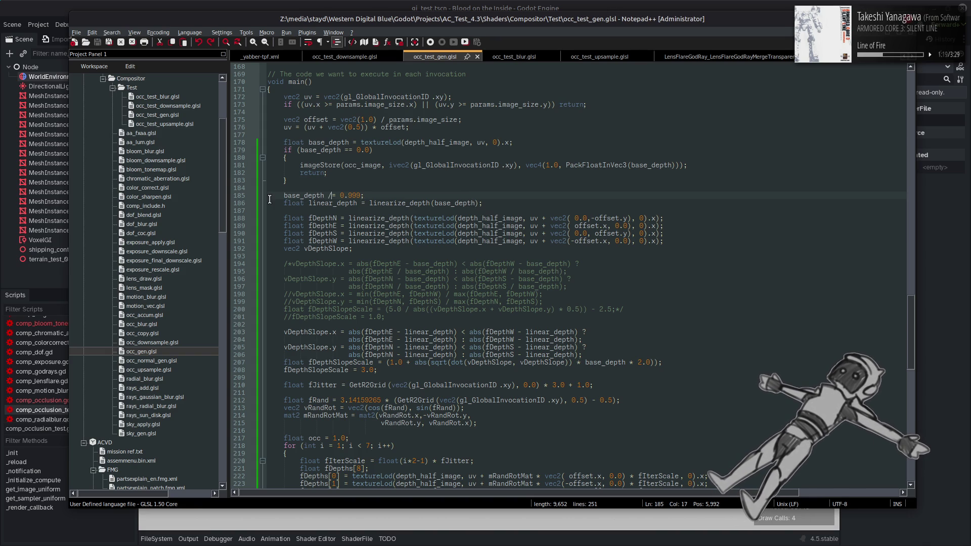
{"action": "key", "text": "ctrl+y"}
{"action": "key", "text": "ctrl+y"}
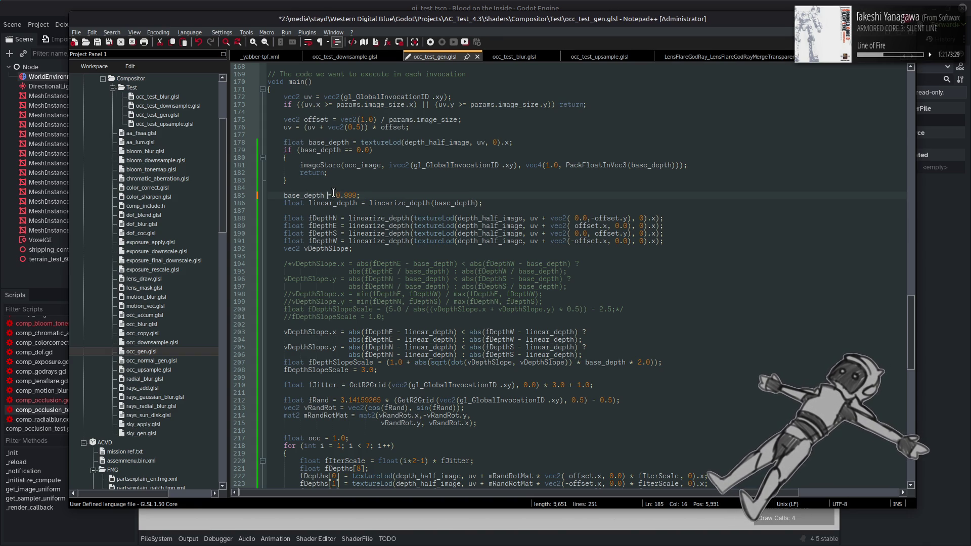
{"action": "double_click", "coordinate": [343, 195]}
{"action": "type", "text": "1.005"}
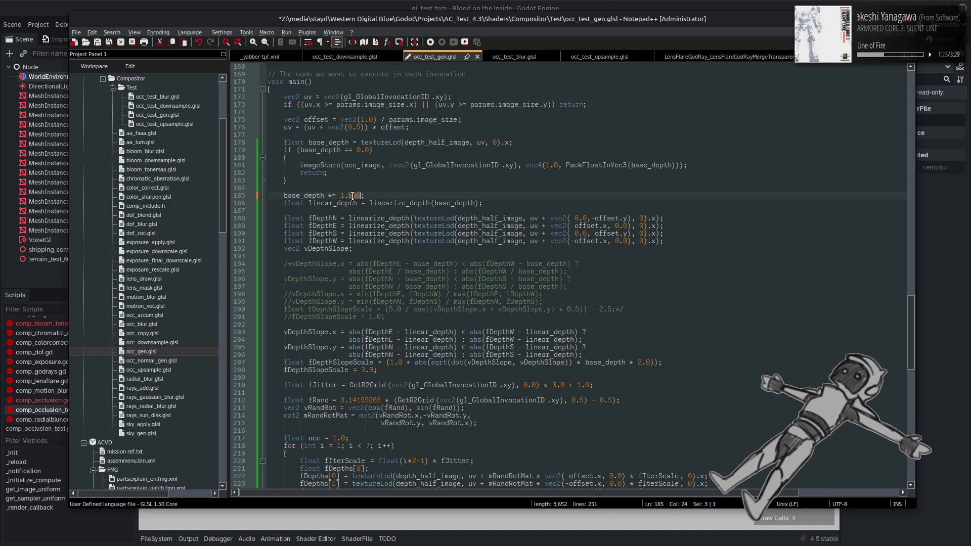
{"action": "double_click", "coordinate": [356, 196]}
{"action": "type", "text": "001"}
{"action": "key", "text": "Left"}
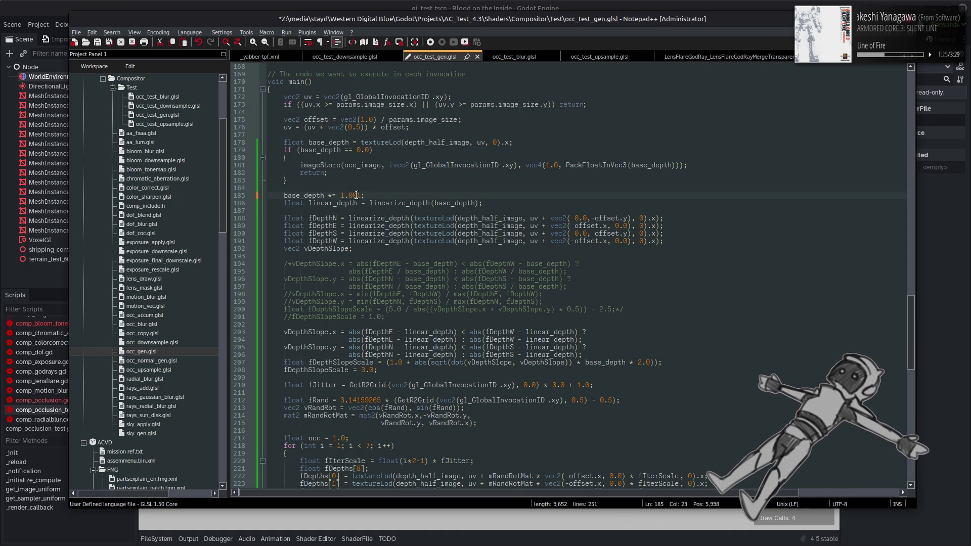
{"action": "type", "text": "0"}
{"action": "key", "text": "ctrl+s"}
{"action": "left_click", "coordinate": [427, 5]}
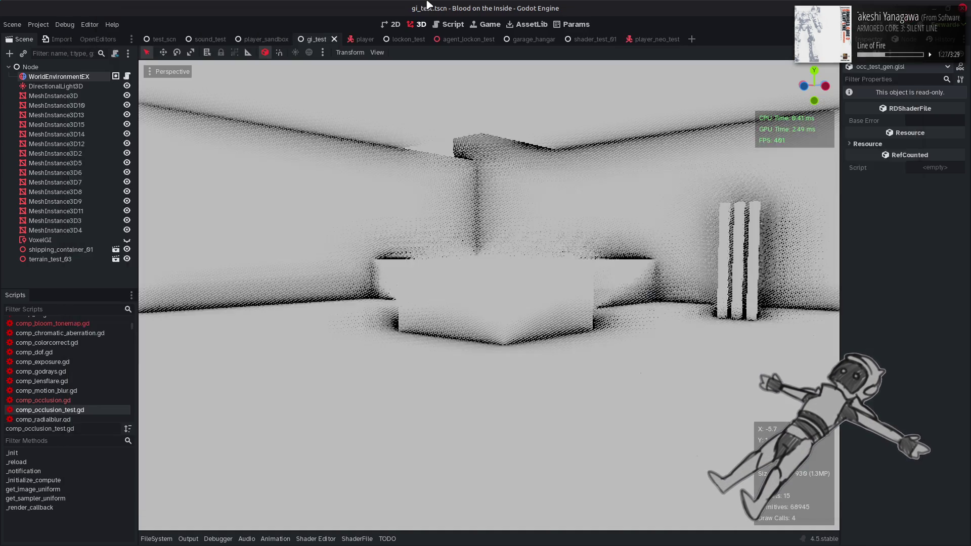
Undo the last shader edit, save, and check the occlusion in Godot
{"action": "key", "text": "alt+Tab"}
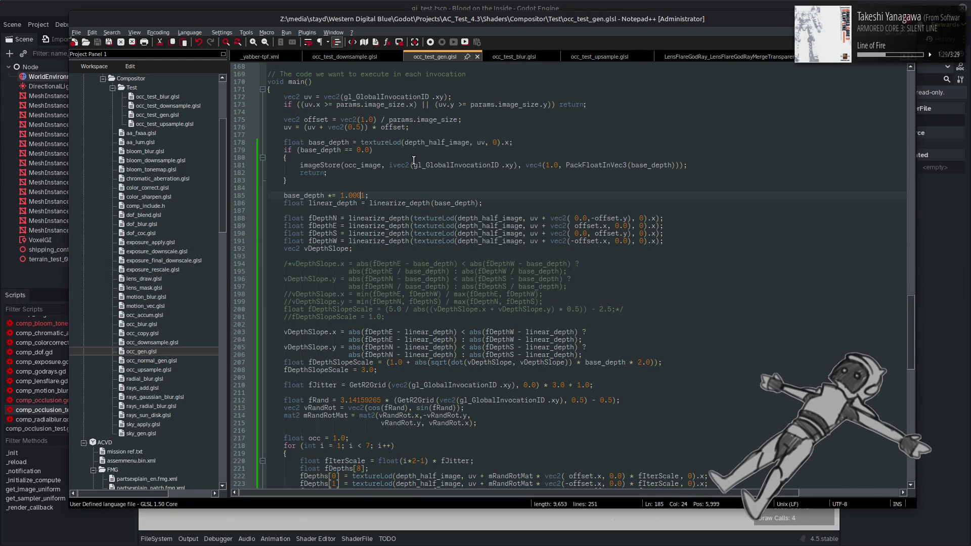
{"action": "key", "text": "ctrl+z"}
{"action": "key", "text": "ctrl+s"}
{"action": "left_click", "coordinate": [408, 6]}
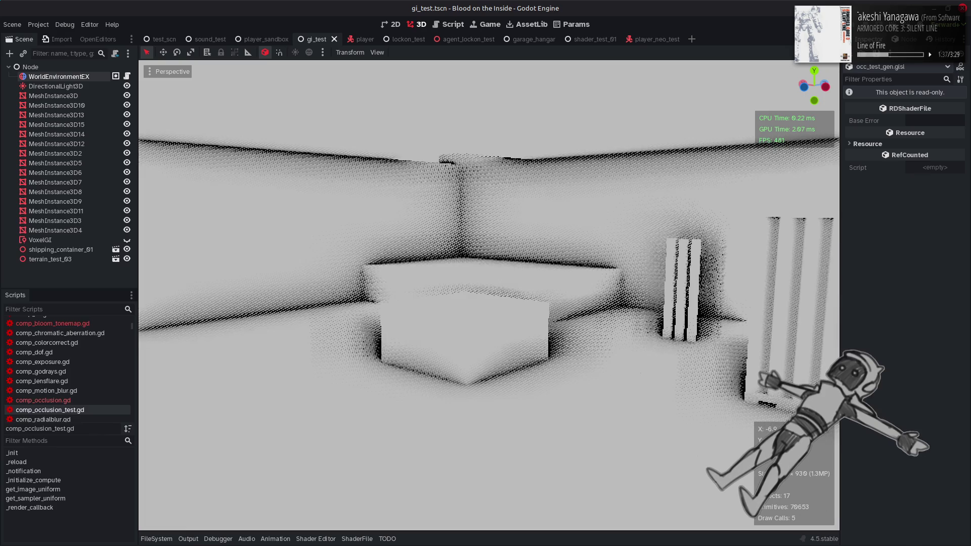
{"action": "key", "text": "alt+Tab"}
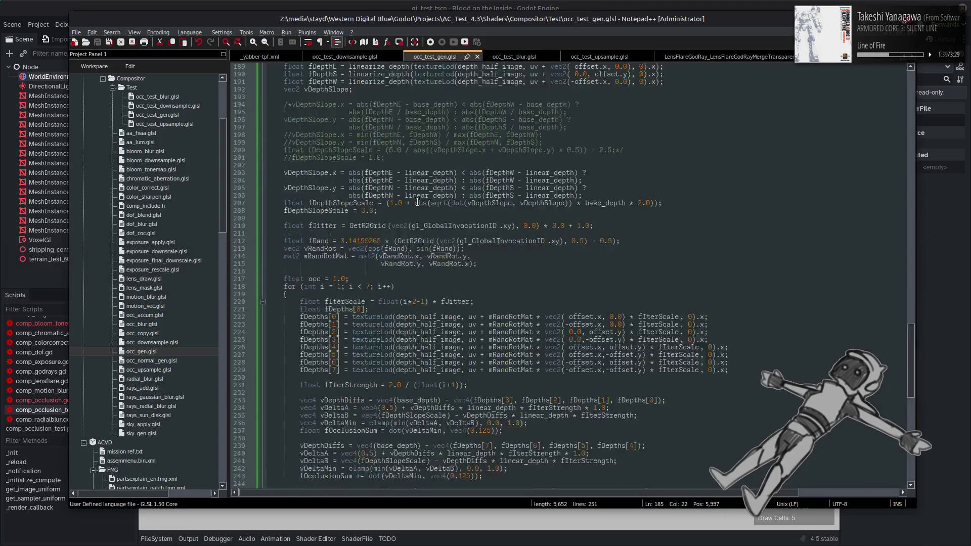
Resave the shader to reload it in Godot, then undo another edit and save again
{"action": "scroll", "coordinate": [429, 203], "scroll_direction": "down", "scroll_amount": 5}
{"action": "scroll", "coordinate": [429, 202], "scroll_direction": "up", "scroll_amount": 3}
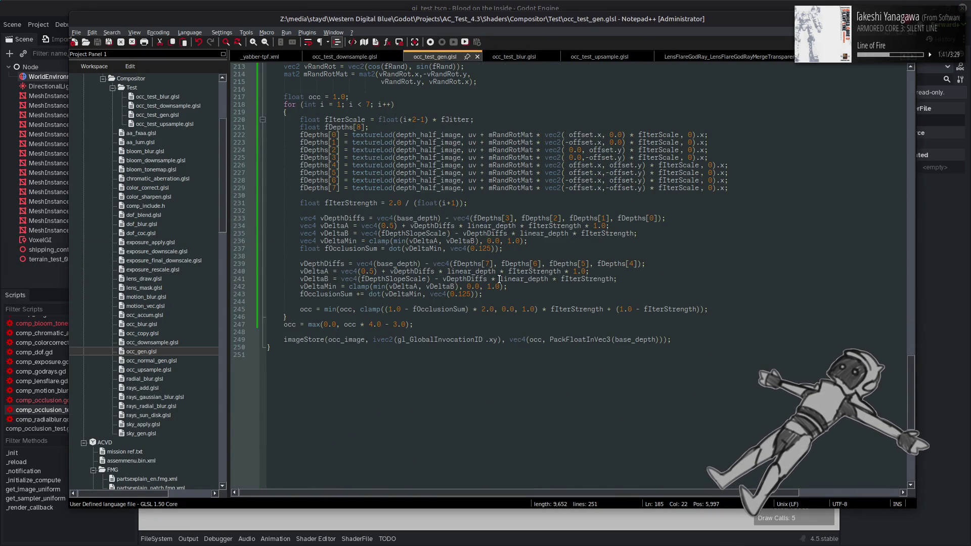
{"action": "scroll", "coordinate": [499, 279], "scroll_direction": "up", "scroll_amount": 3}
{"action": "left_click", "coordinate": [282, 393]}
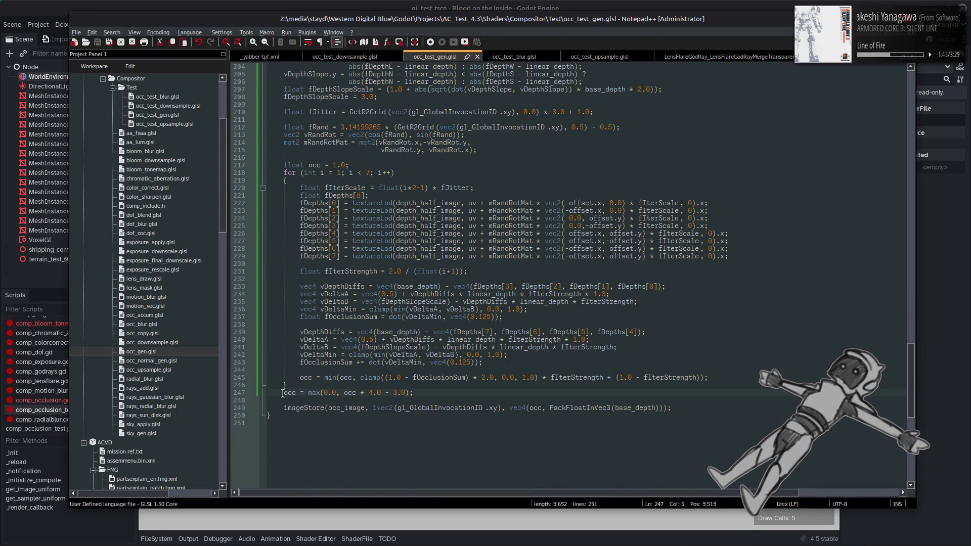
{"action": "type", "text": "//"}
{"action": "key", "text": "ctrl+s"}
{"action": "key", "text": "alt+Tab"}
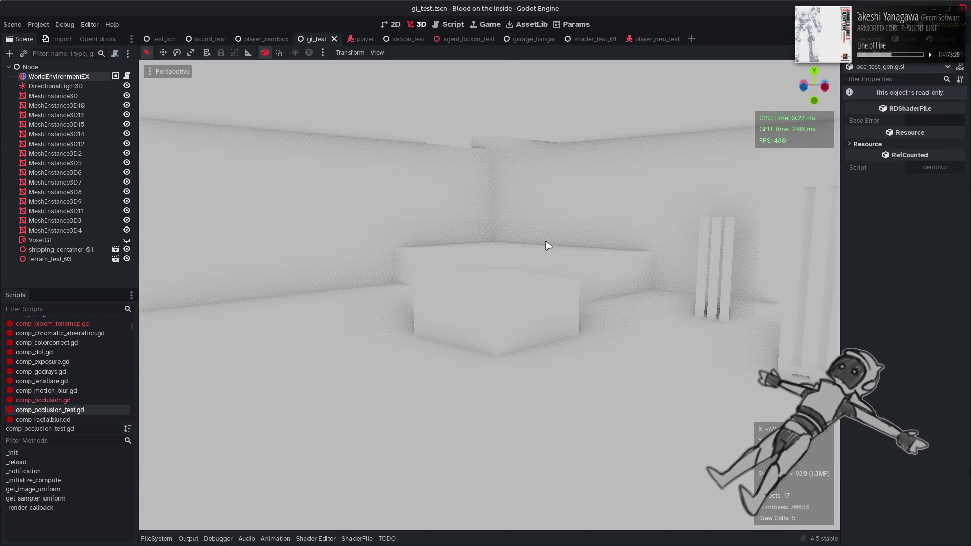
{"action": "key", "text": "alt+Tab"}
{"action": "key", "text": "ctrl+z"}
{"action": "key", "text": "ctrl+z"}
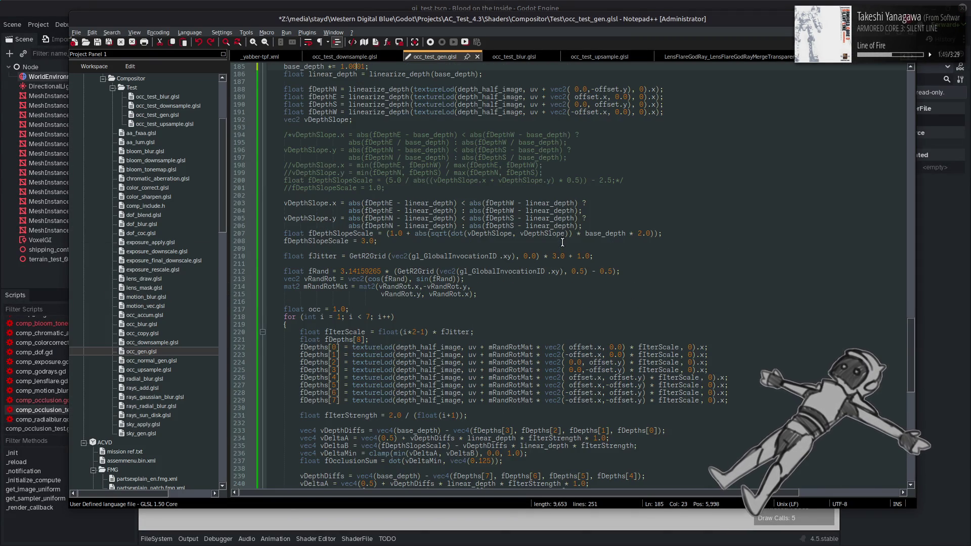
{"action": "key", "text": "ctrl+s"}
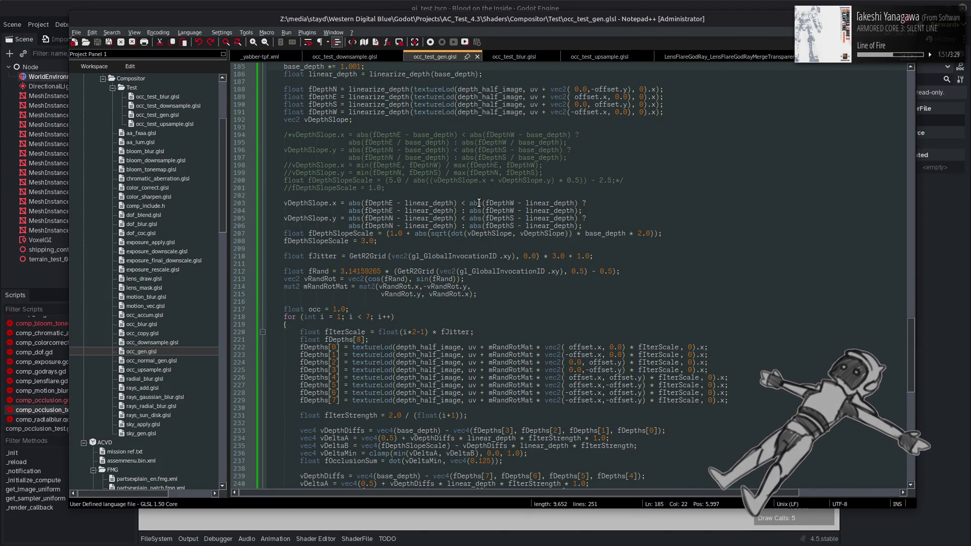
Set linearize_depth to return -5.0 / z and fDepthSlopeScale to 1.0, save, and preview in Godot
{"action": "scroll", "coordinate": [473, 210], "scroll_direction": "down", "scroll_amount": 6}
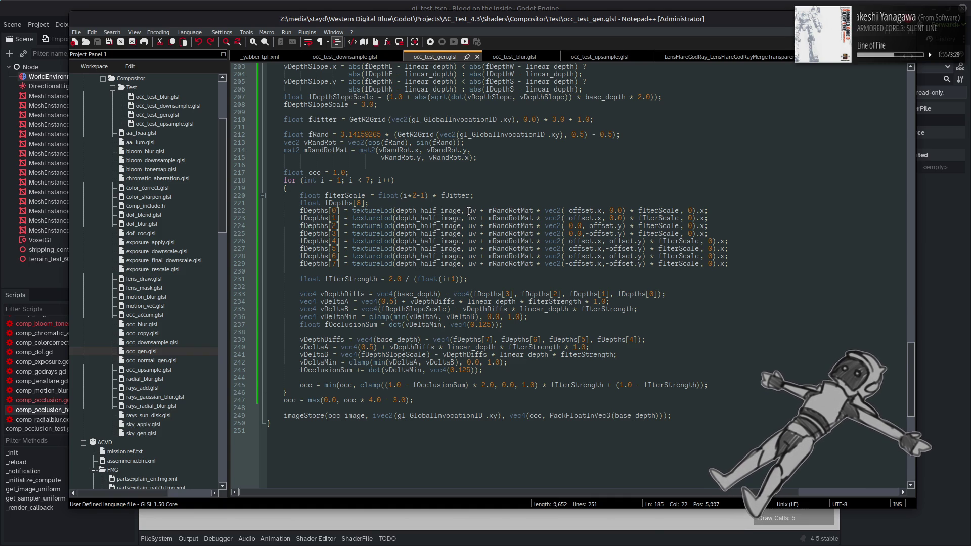
{"action": "scroll", "coordinate": [379, 188], "scroll_direction": "up", "scroll_amount": 20}
{"action": "scroll", "coordinate": [379, 188], "scroll_direction": "up", "scroll_amount": 10}
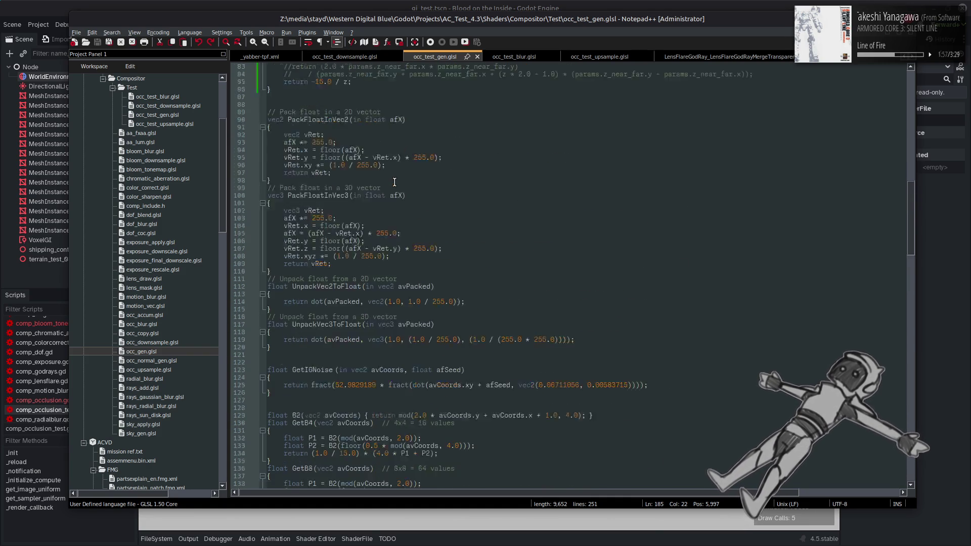
{"action": "double_click", "coordinate": [317, 150]}
{"action": "type", "text": "5"}
{"action": "scroll", "coordinate": [340, 167], "scroll_direction": "down", "scroll_amount": 20}
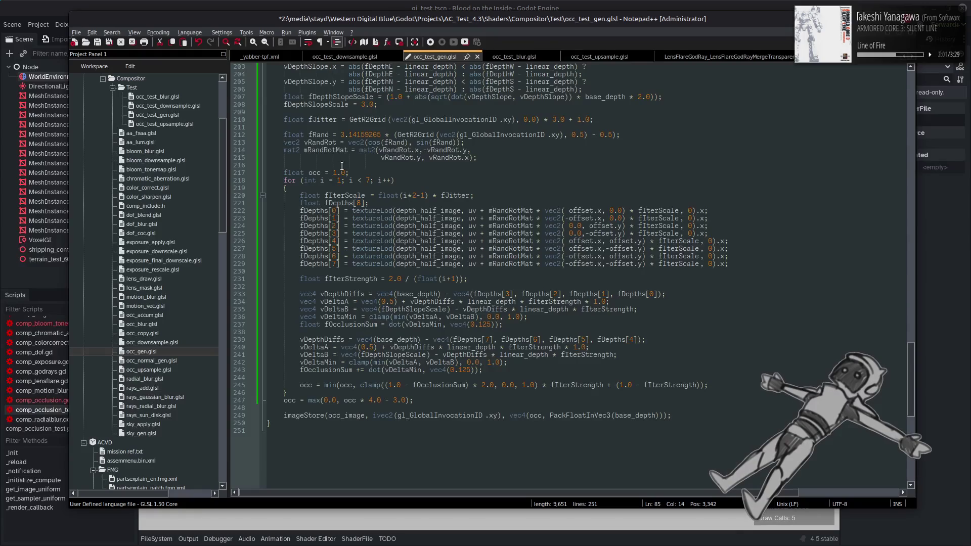
{"action": "scroll", "coordinate": [337, 167], "scroll_direction": "up", "scroll_amount": 3}
{"action": "double_click", "coordinate": [362, 173]}
{"action": "type", "text": "1"}
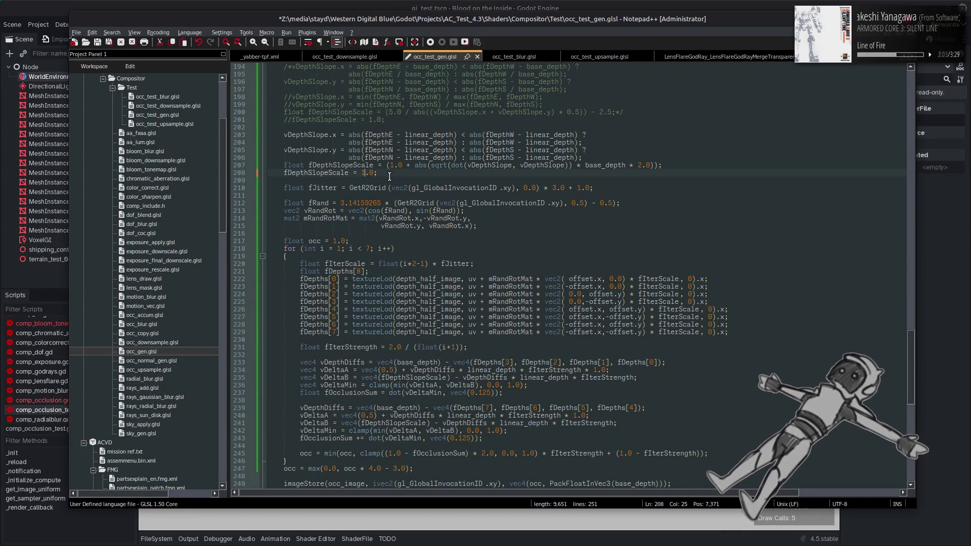
{"action": "key", "text": "ctrl+s"}
{"action": "left_click", "coordinate": [540, 5]}
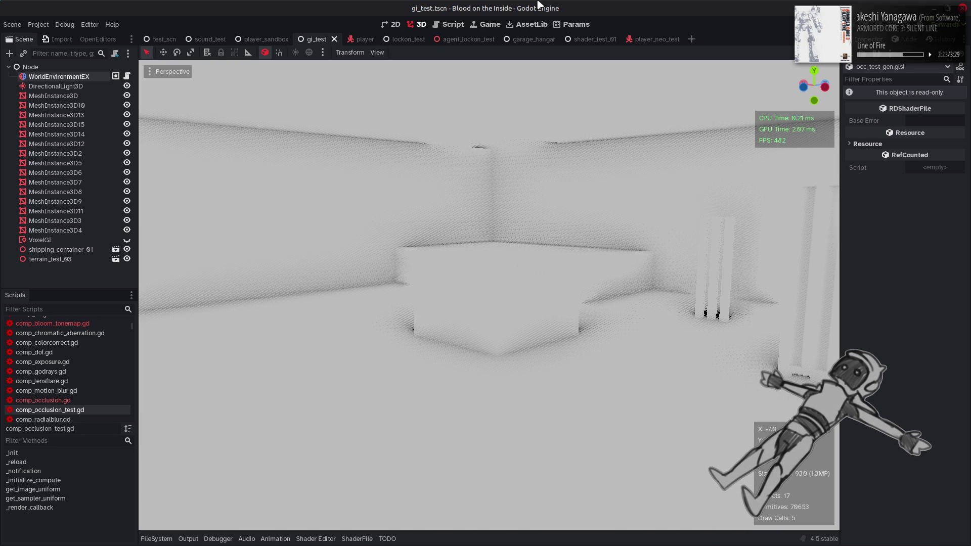
Comment out the final occ = max(0.0, occ * 4.0 - 3.0) remap line and preview in Godot
{"action": "key", "text": "alt+Tab"}
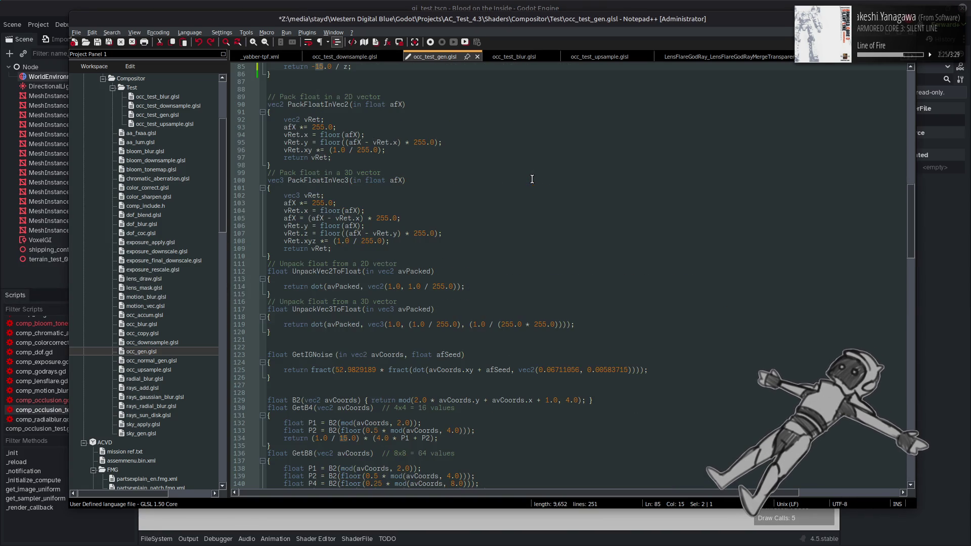
{"action": "scroll", "coordinate": [546, 212], "scroll_direction": "down", "scroll_amount": 20}
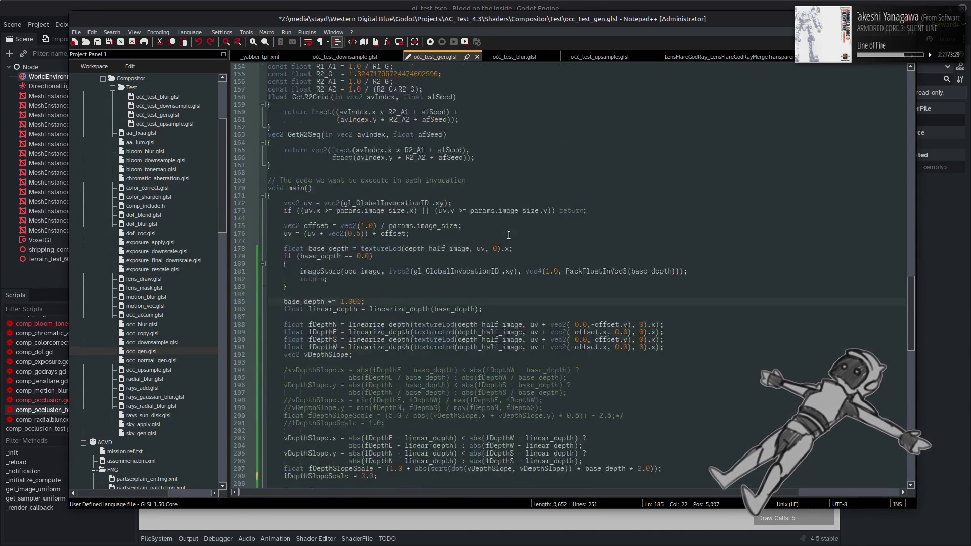
{"action": "scroll", "coordinate": [500, 235], "scroll_direction": "down", "scroll_amount": 4}
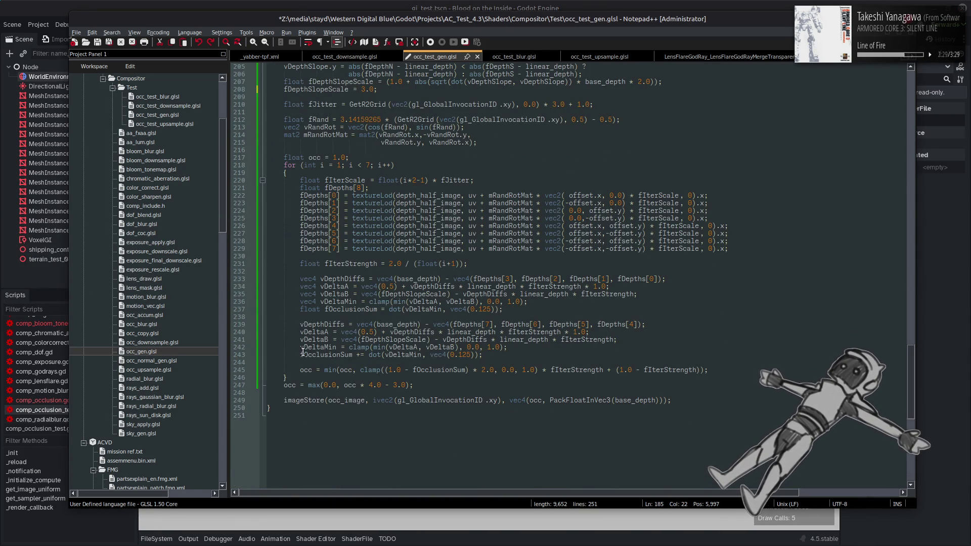
{"action": "left_click", "coordinate": [283, 386]}
{"action": "type", "text": "//"}
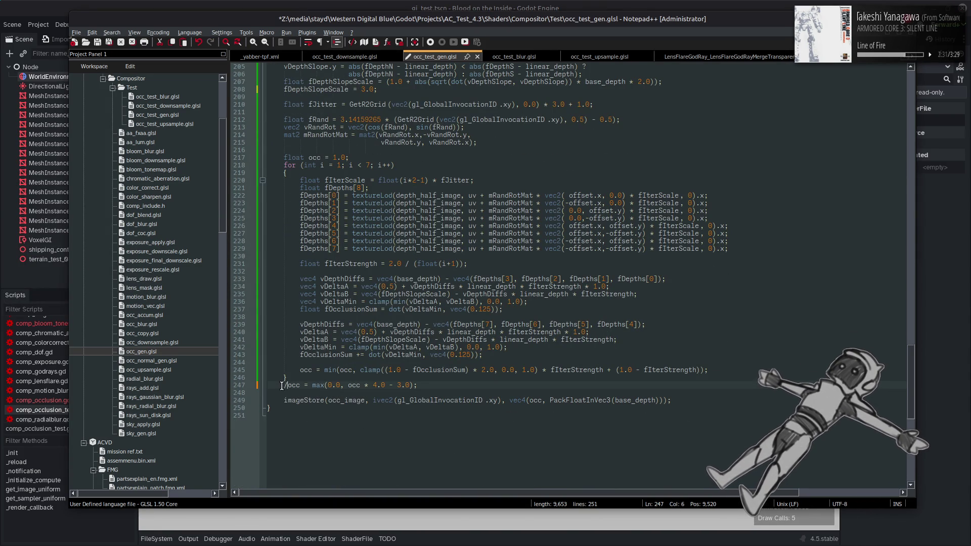
{"action": "key", "text": "ctrl+s"}
{"action": "left_click", "coordinate": [525, 5]}
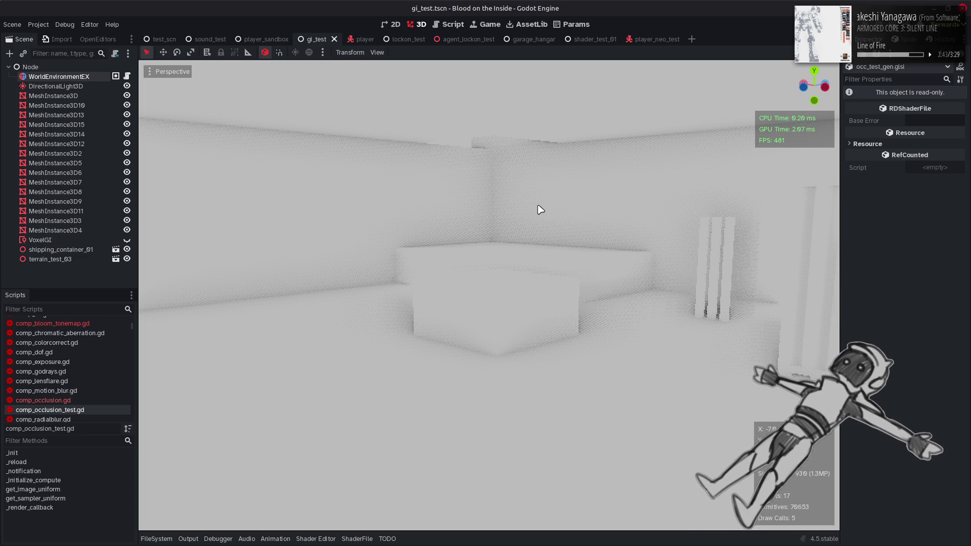
{"action": "key", "text": "alt+Tab"}
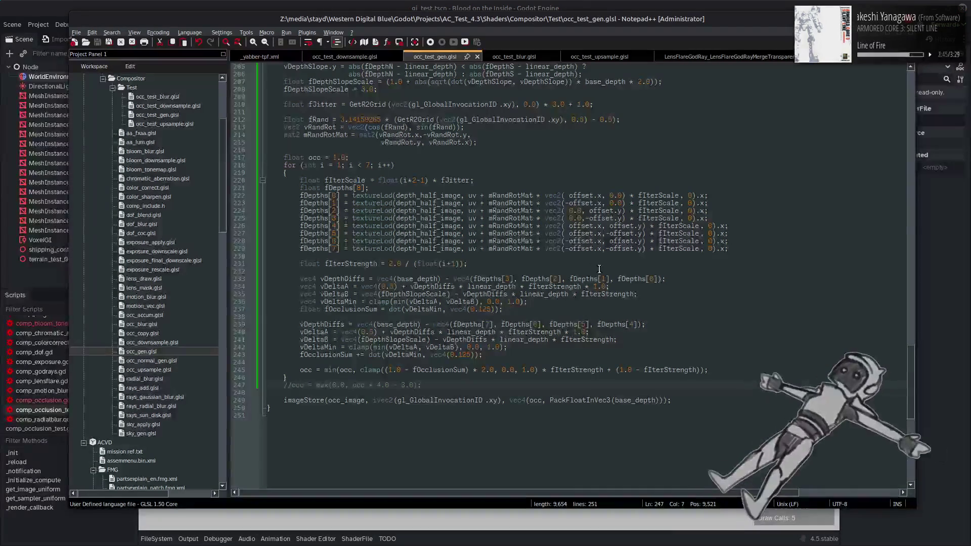
Change line 234's factor from 1.0 to 1.5, save, and compare near the pillars in Godot
{"action": "left_click", "coordinate": [606, 287]}
{"action": "key", "text": "BackSpace"}
{"action": "type", "text": "5"}
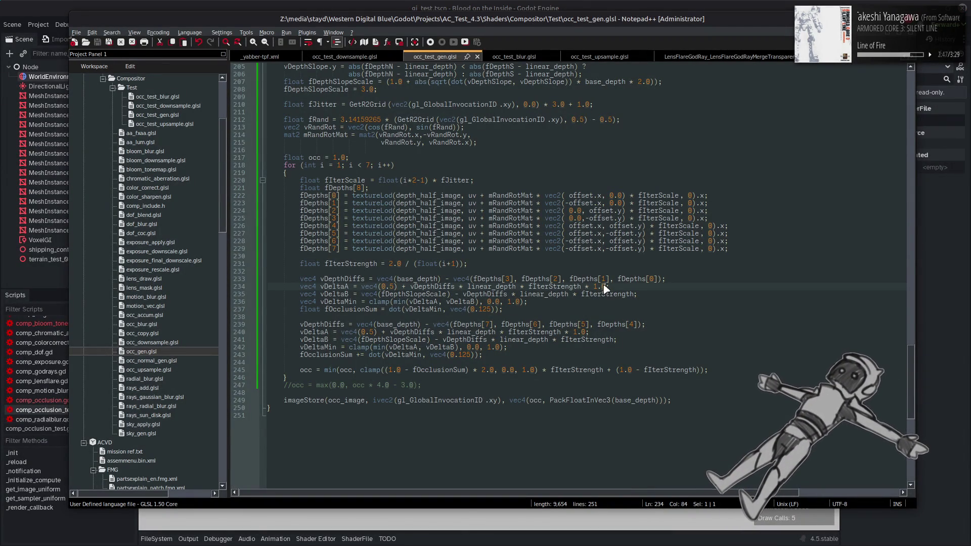
{"action": "key", "text": "ctrl+s"}
{"action": "left_click", "coordinate": [565, 5]}
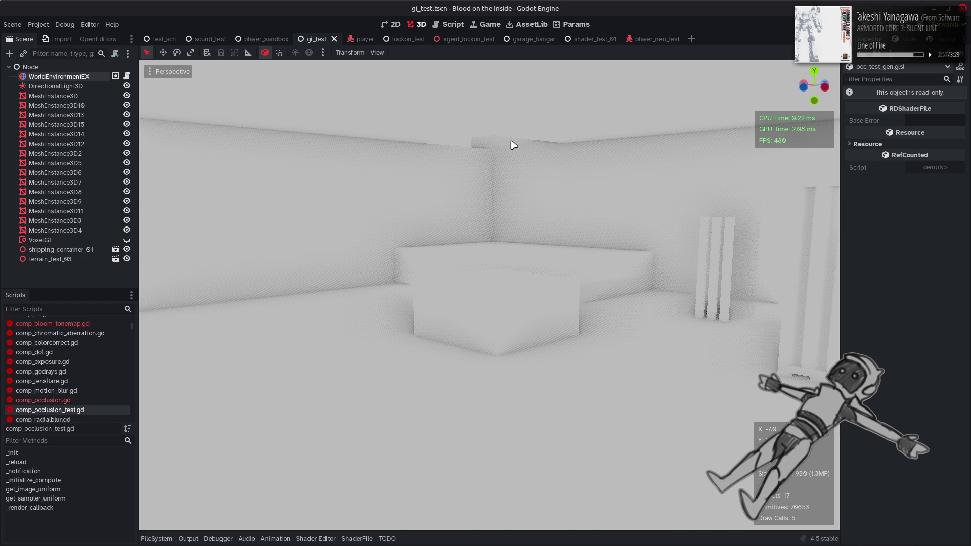
{"action": "left_click_drag", "start_coordinate": [527, 173], "coordinate": [522, 189]}
Undo both the strength and remap experiments in the shader
{"action": "key", "text": "alt+Tab"}
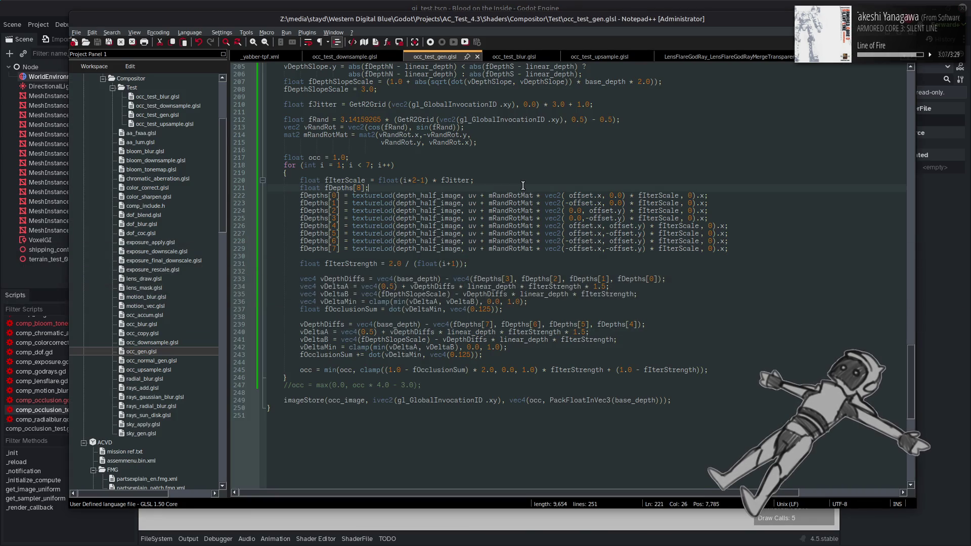
{"action": "key", "text": "ctrl+z"}
{"action": "key", "text": "ctrl+z"}
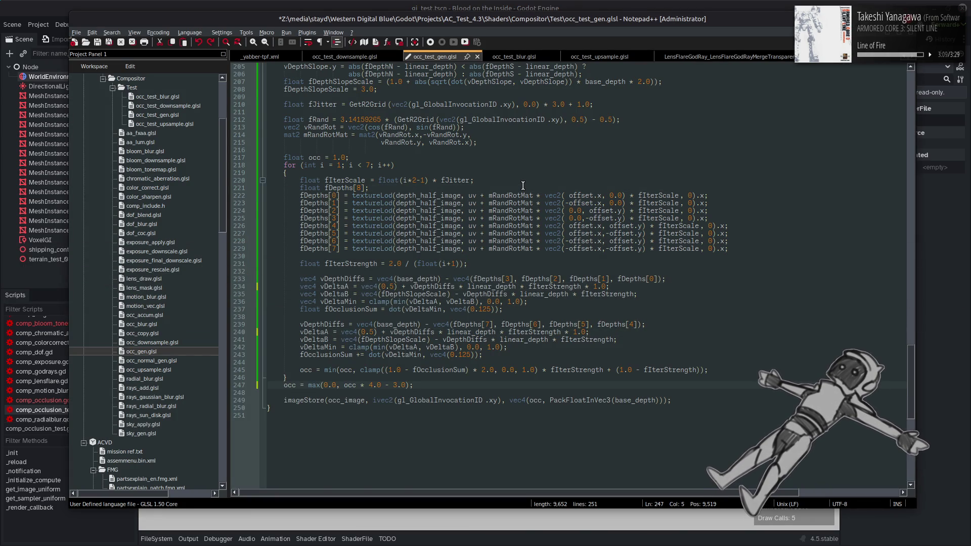
{"action": "key", "text": "ctrl+z"}
{"action": "key", "text": "ctrl+z"}
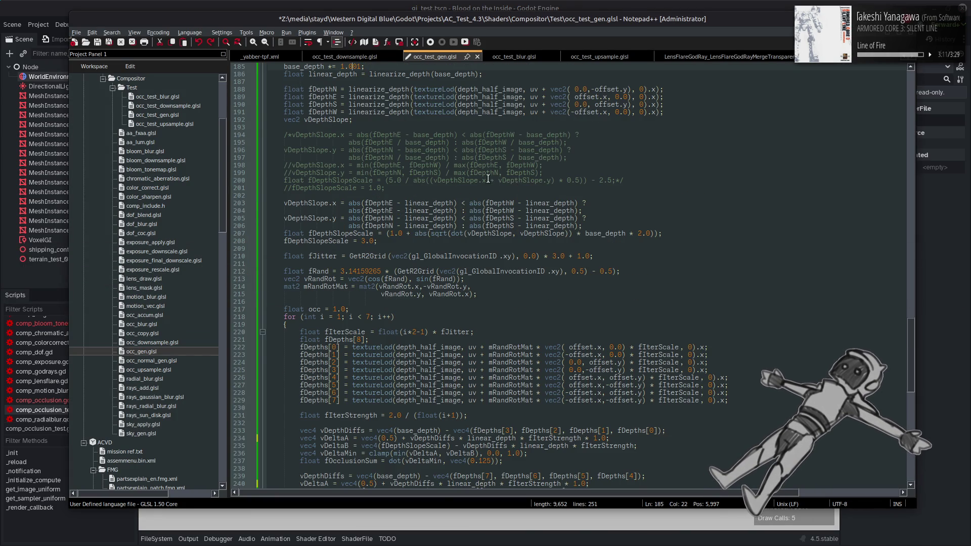
Change line 85's linearize_depth return from -15.0 to -5.0 and save the shader
{"action": "scroll", "coordinate": [506, 202], "scroll_direction": "up", "scroll_amount": 5}
{"action": "scroll", "coordinate": [437, 217], "scroll_direction": "down", "scroll_amount": 8}
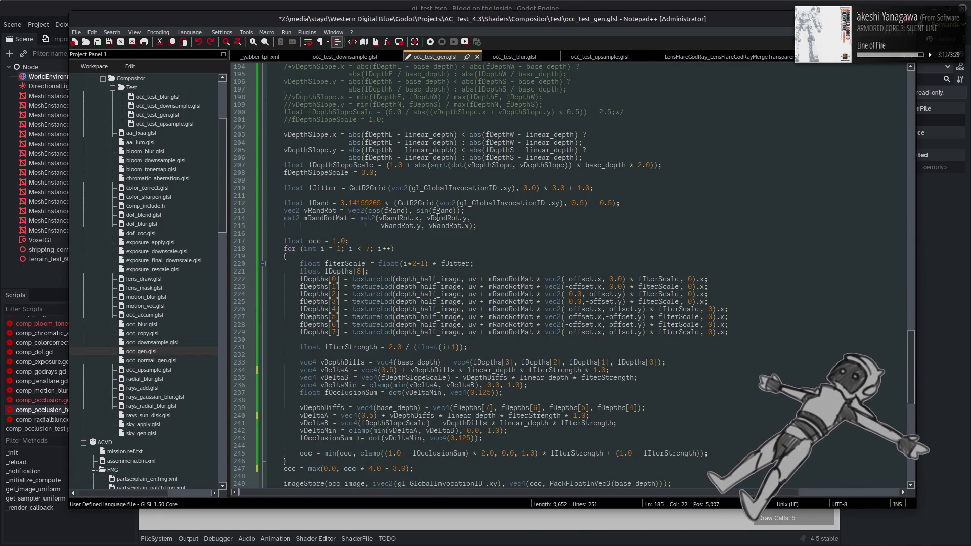
{"action": "left_click", "coordinate": [363, 172]}
{"action": "scroll", "coordinate": [376, 206], "scroll_direction": "up", "scroll_amount": 20}
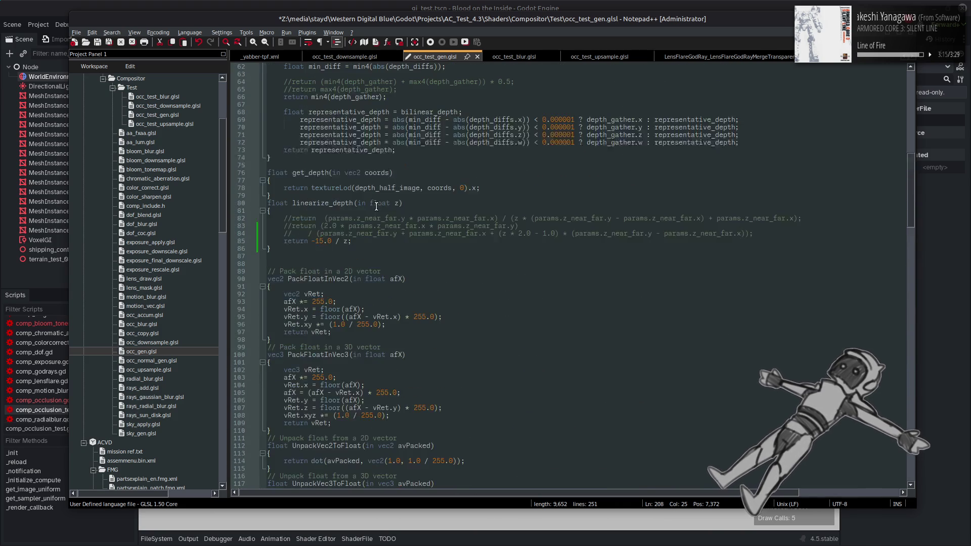
{"action": "left_click", "coordinate": [320, 241]}
{"action": "key", "text": "BackSpace"}
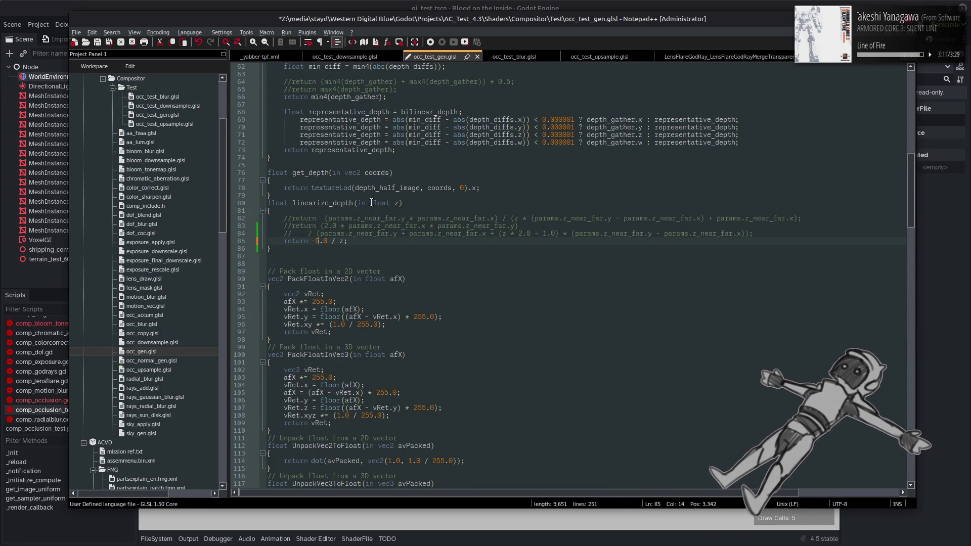
{"action": "key", "text": "ctrl+s"}
Orbit the Godot viewport across the box, ground and room to inspect the occlusion
{"action": "left_click", "coordinate": [396, 5]}
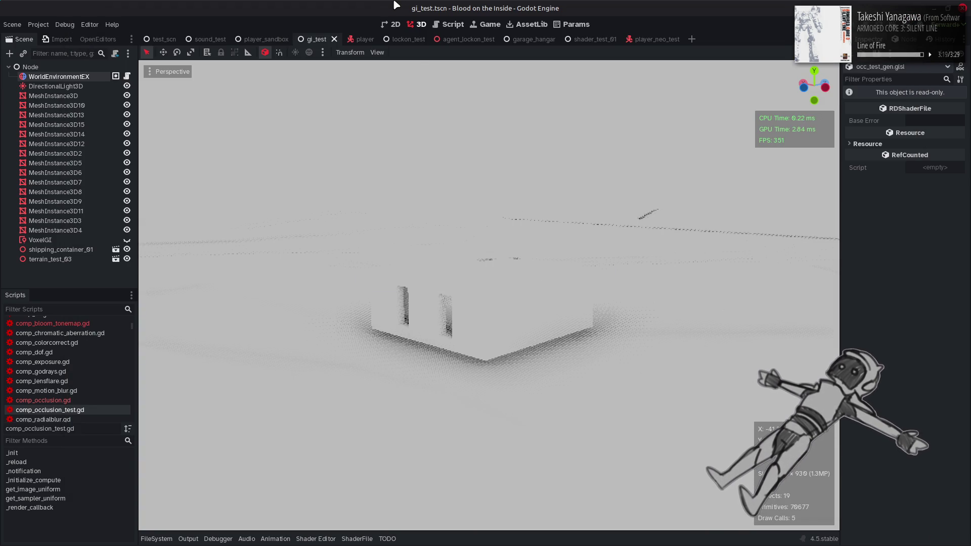
{"action": "mouse_move", "coordinate": [439, 91]}
{"action": "left_mouse_down"}
{"action": "mouse_move", "coordinate": [437, 109]}
{"action": "mouse_move", "coordinate": [313, 112]}
{"action": "left_mouse_up"}
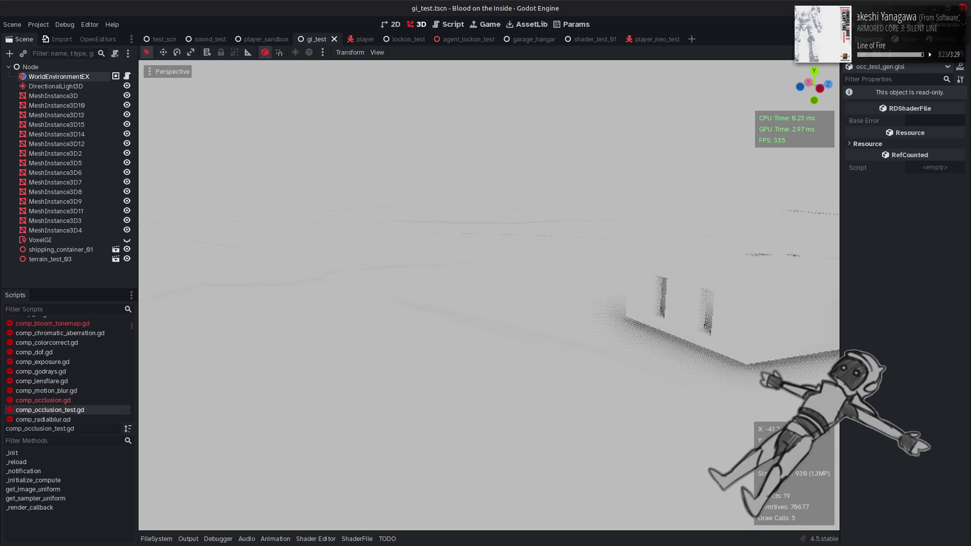
{"action": "left_click_drag", "start_coordinate": [314, 112], "coordinate": [267, 116]}
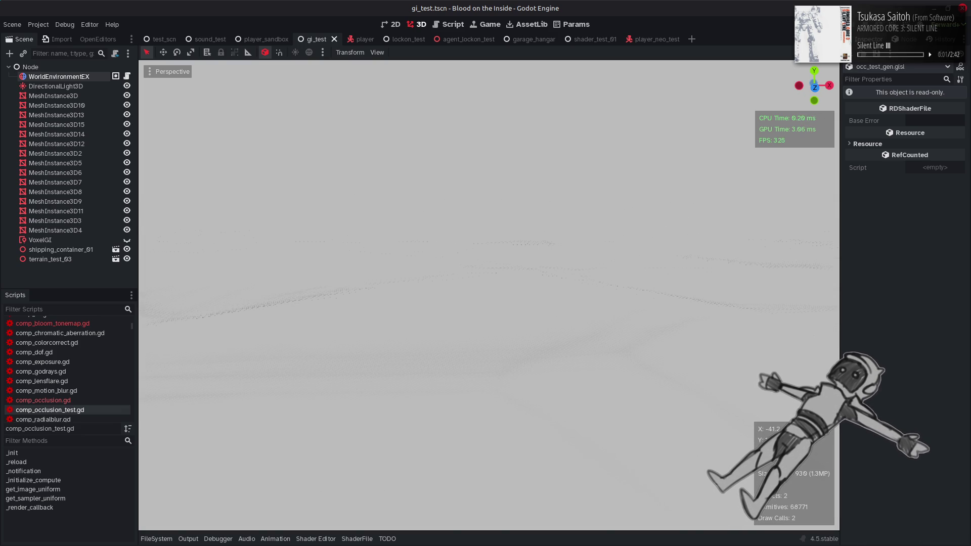
{"action": "mouse_move", "coordinate": [436, 111]}
{"action": "left_mouse_down"}
{"action": "mouse_move", "coordinate": [420, 112]}
{"action": "mouse_move", "coordinate": [435, 111]}
{"action": "left_mouse_up"}
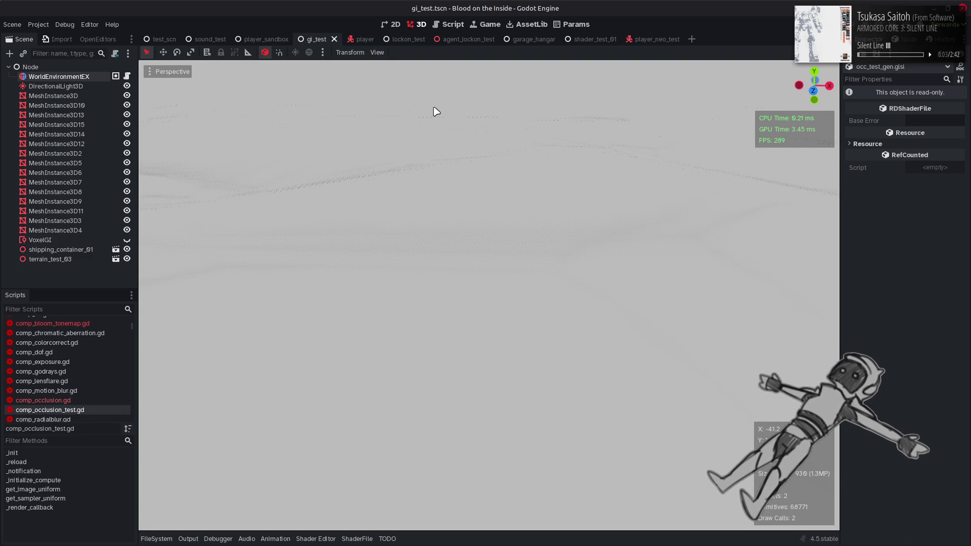
{"action": "left_click_drag", "start_coordinate": [496, 263], "coordinate": [492, 254]}
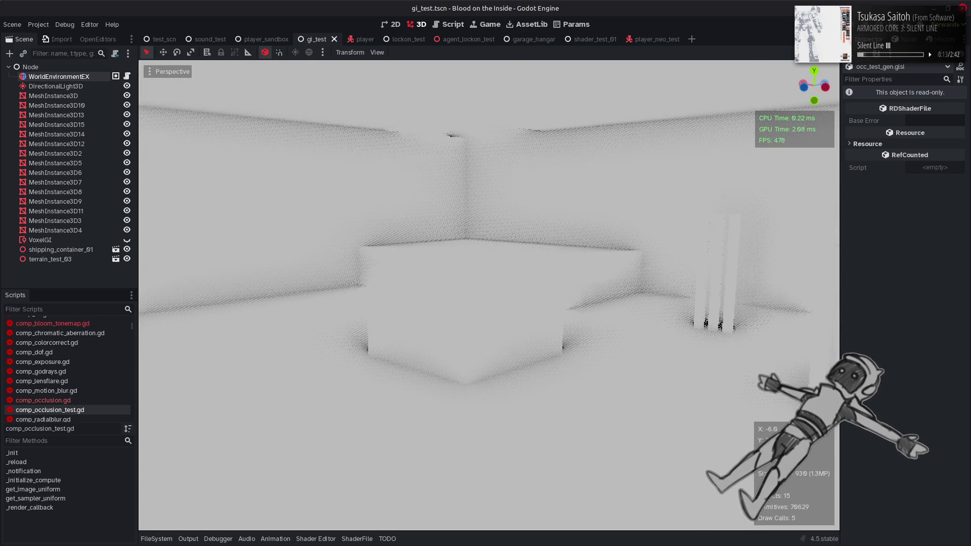
Undo the last shader edit and save occ_test_gen.glsl
{"action": "key", "text": "alt+Tab"}
{"action": "key", "text": "ctrl+z"}
{"action": "key", "text": "ctrl+z"}
{"action": "key", "text": "ctrl+z"}
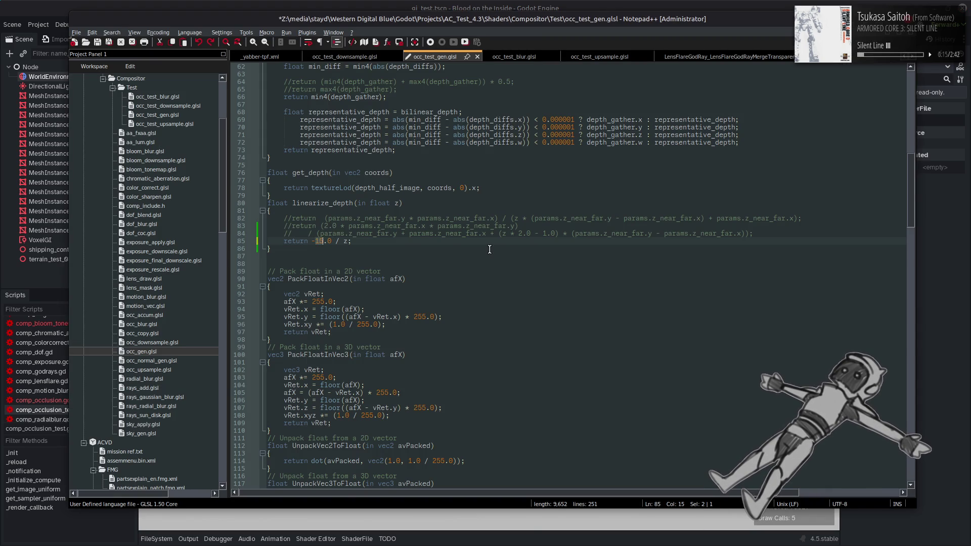
{"action": "scroll", "coordinate": [489, 250], "scroll_direction": "up", "scroll_amount": 1}
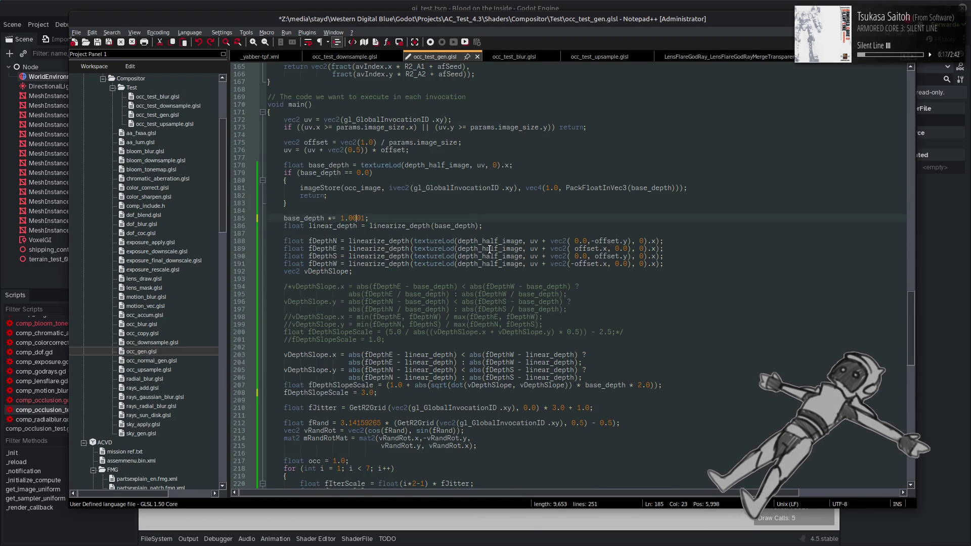
{"action": "scroll", "coordinate": [490, 249], "scroll_direction": "down", "scroll_amount": 5}
{"action": "key", "text": "ctrl+s"}
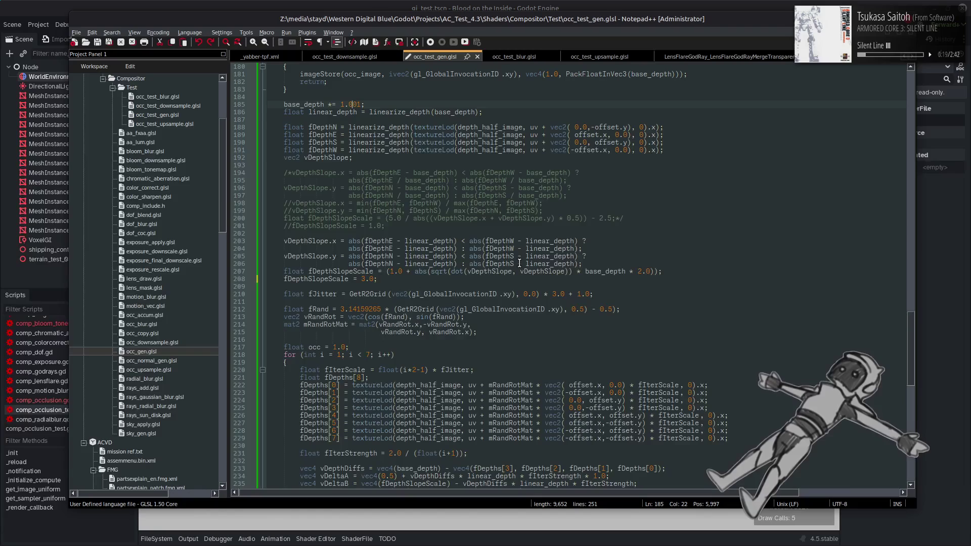
Comment out the occ = max(0.0, occ * 4.0 - 3.0) remap on line 247, save, and check Godot
{"action": "scroll", "coordinate": [519, 263], "scroll_direction": "down", "scroll_amount": 6}
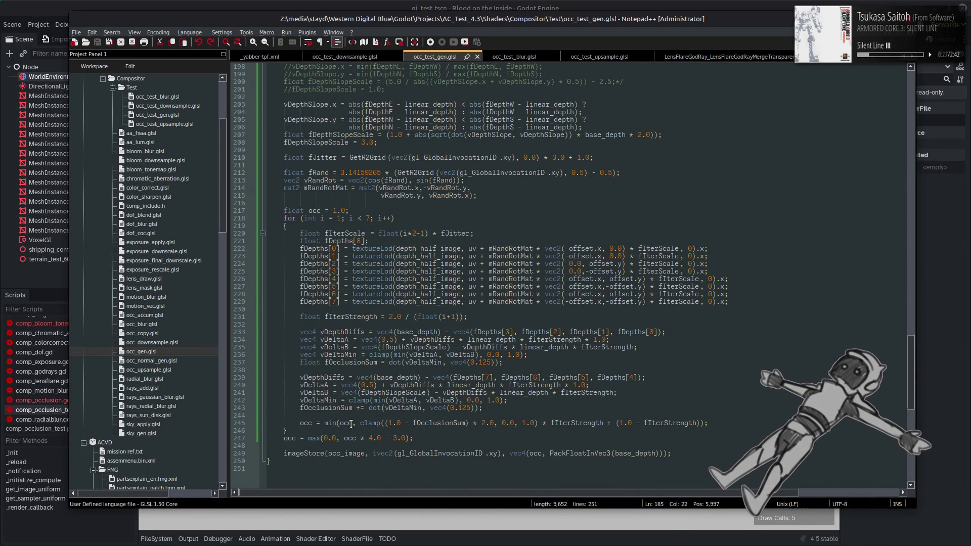
{"action": "left_click", "coordinate": [283, 439]}
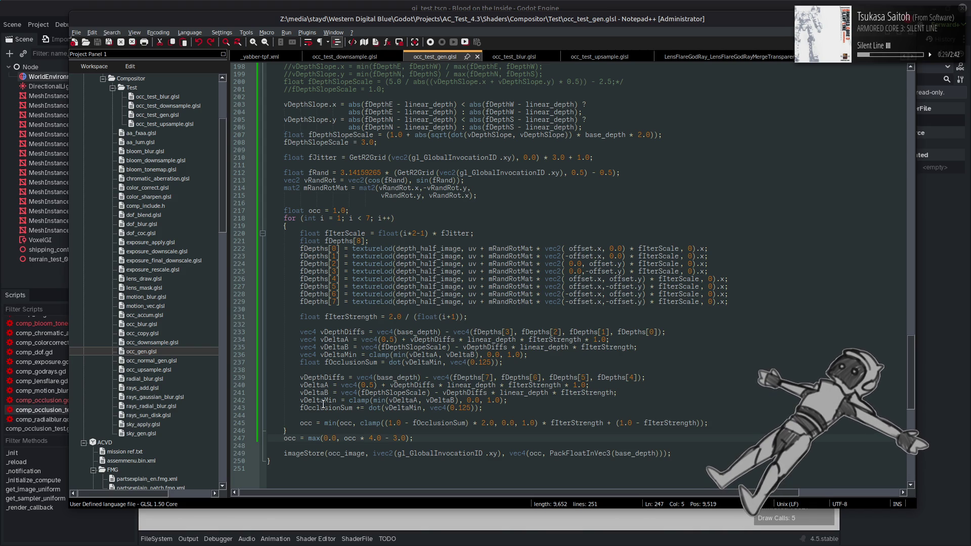
{"action": "type", "text": "//"}
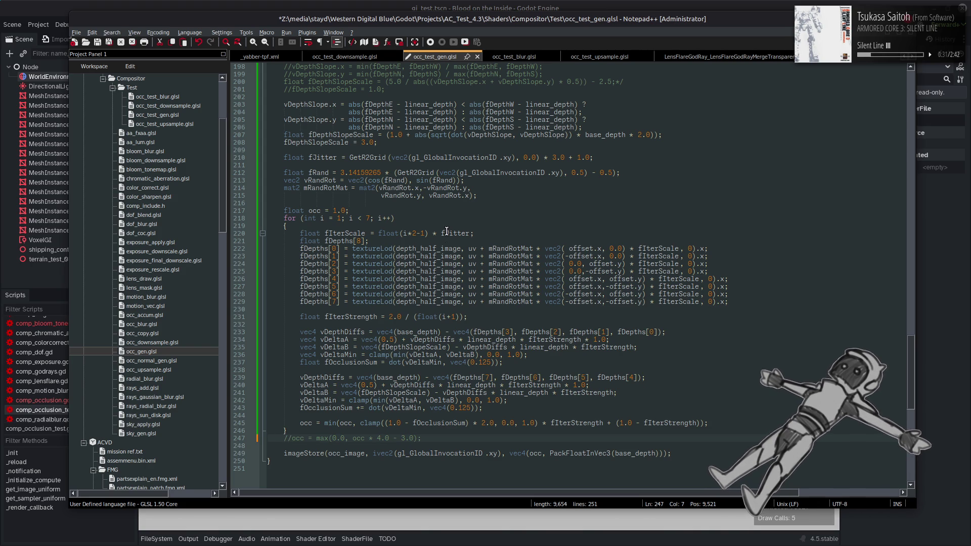
{"action": "key", "text": "ctrl+s"}
{"action": "left_click", "coordinate": [437, 5]}
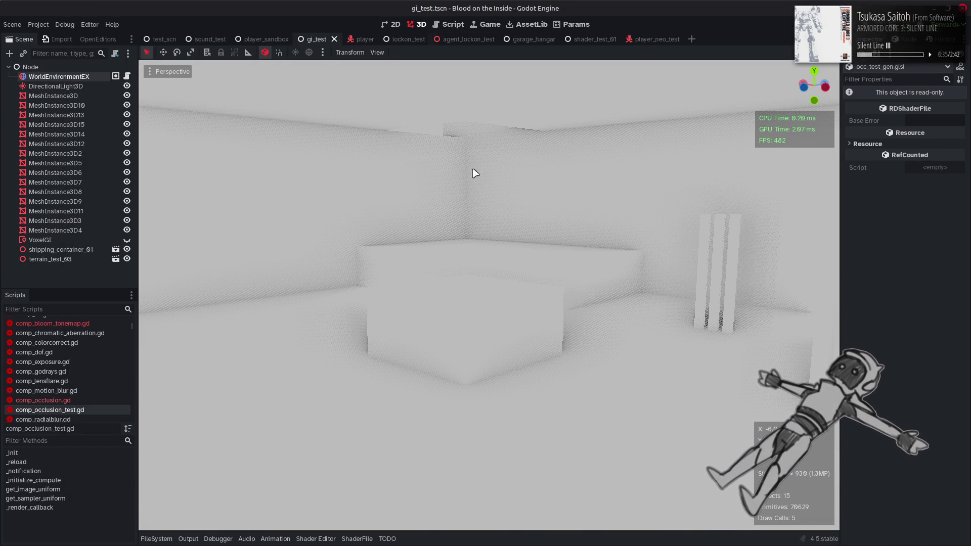
{"action": "key", "text": "alt+Tab"}
Change the strength factors on lines 240 and 234 from 1.0 to 1.5, save, and compare in Godot
{"action": "double_click", "coordinate": [581, 385]}
{"action": "type", "text": "5"}
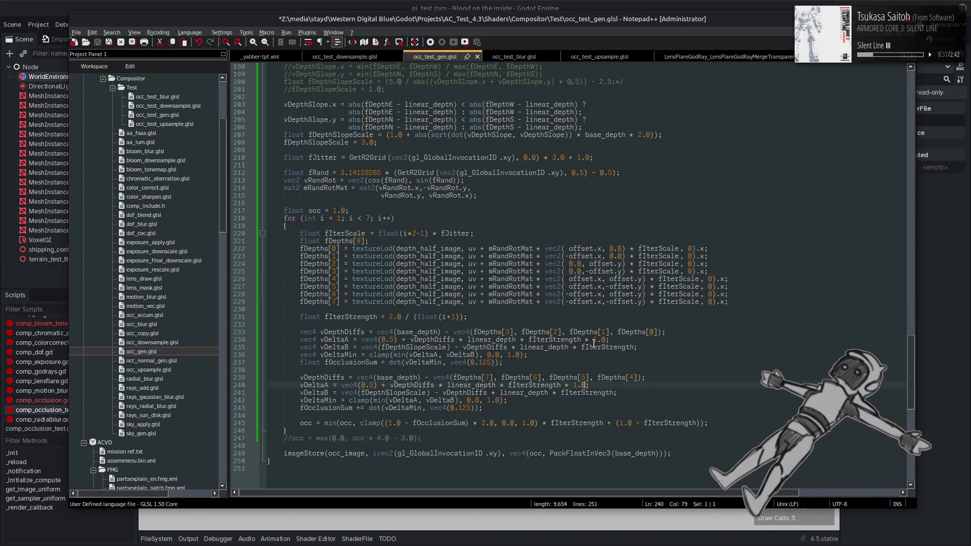
{"action": "double_click", "coordinate": [603, 339]}
{"action": "type", "text": "5"}
{"action": "key", "text": "ctrl+s"}
{"action": "left_click", "coordinate": [553, 5]}
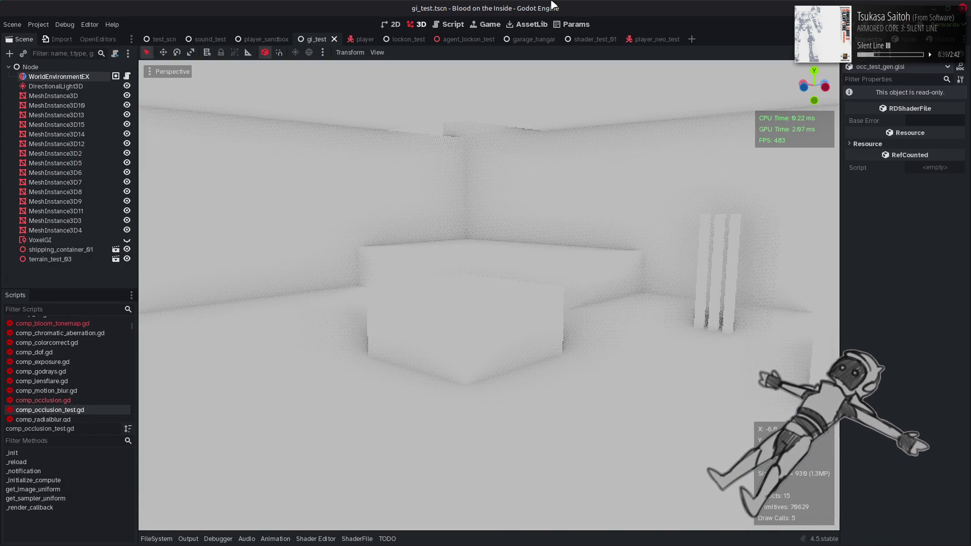
{"action": "left_click_drag", "start_coordinate": [546, 243], "coordinate": [546, 121]}
Raise the fIterStrength factor to 3.0 and save the shader
{"action": "key", "text": "alt+Tab"}
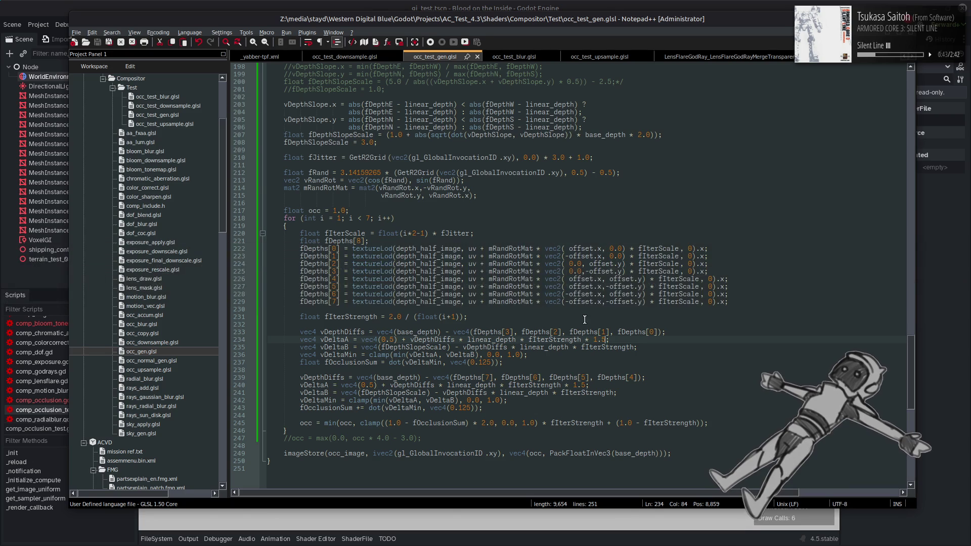
{"action": "key", "text": "BackSpace"}
{"action": "type", "text": "3"}
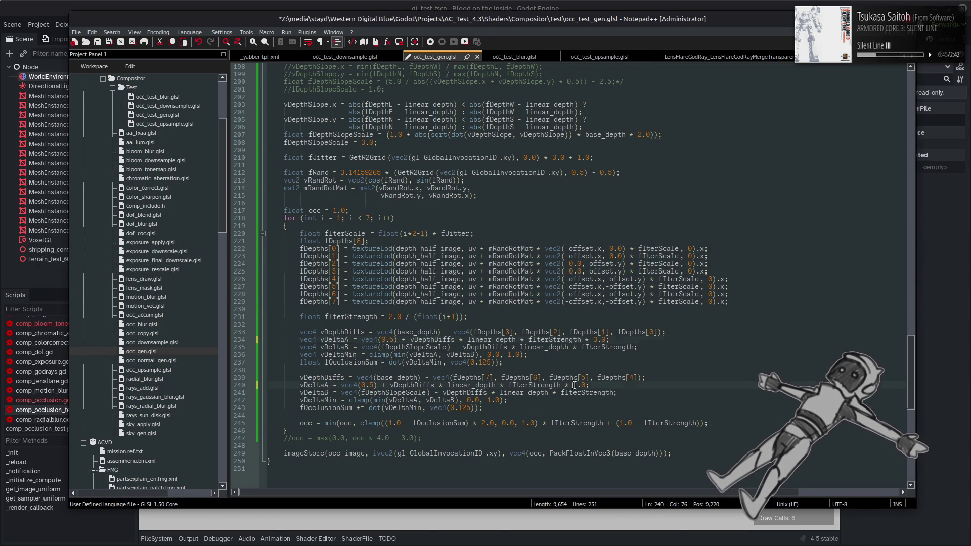
{"action": "key", "text": "ctrl+s"}
Fly the Godot camera around the box, pillars and walls to view the stronger occlusion
{"action": "left_click", "coordinate": [534, 5]}
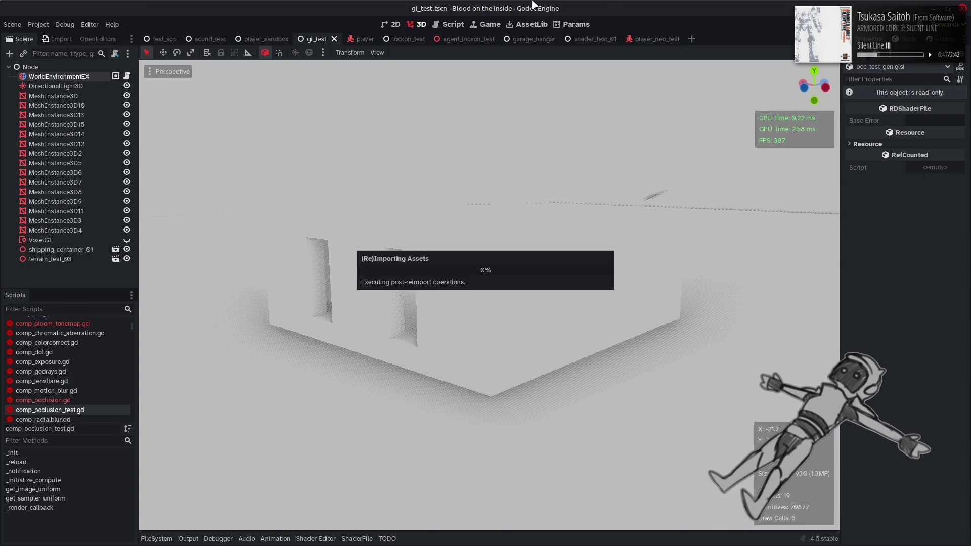
{"action": "left_click_drag", "start_coordinate": [526, 244], "coordinate": [505, 237]}
{"action": "key", "text": "s"}
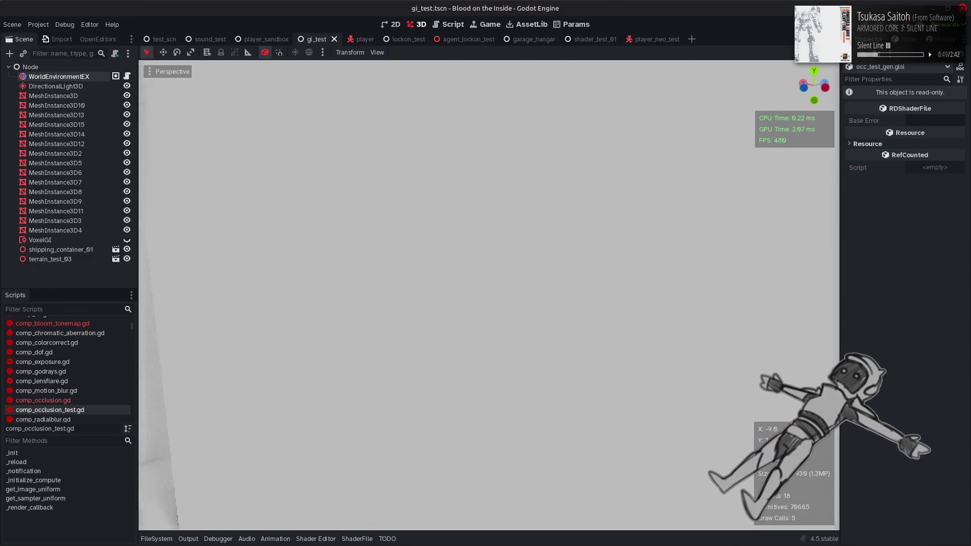
{"action": "key", "text": "w"}
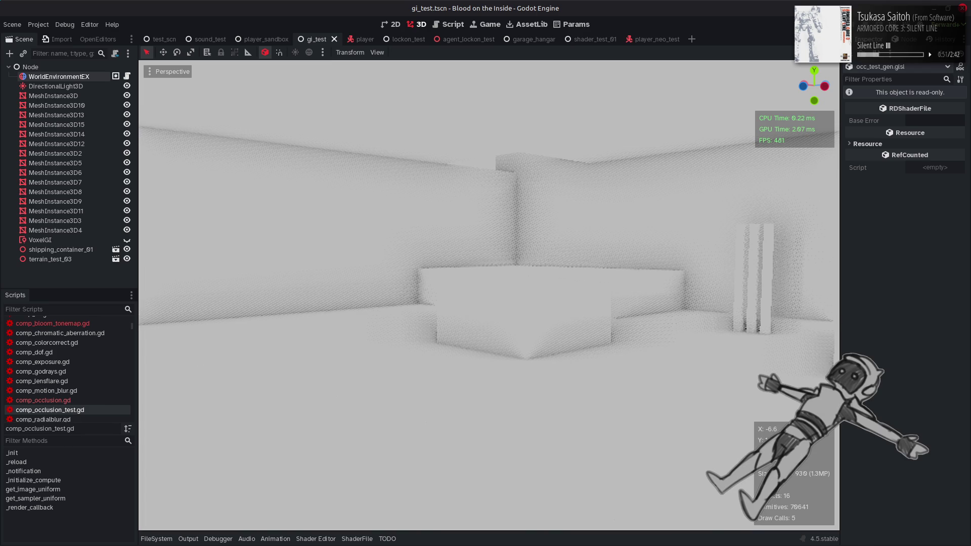
{"action": "key", "text": "w"}
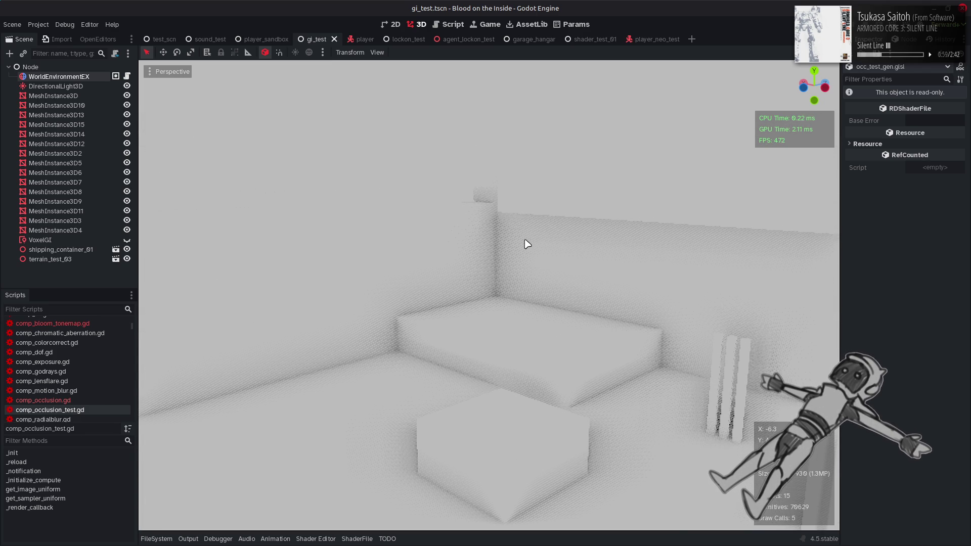
{"action": "right_click", "coordinate": [558, 275]}
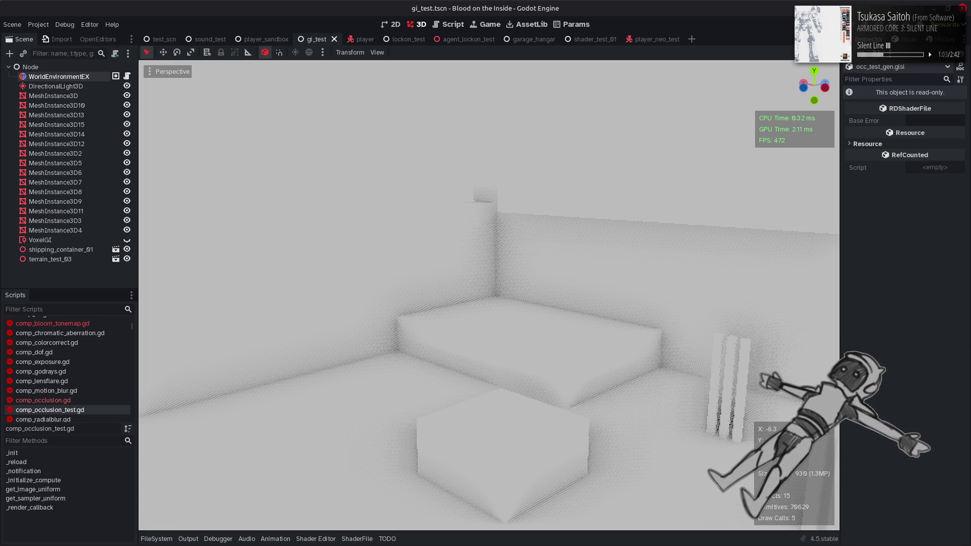
{"action": "key", "text": "w"}
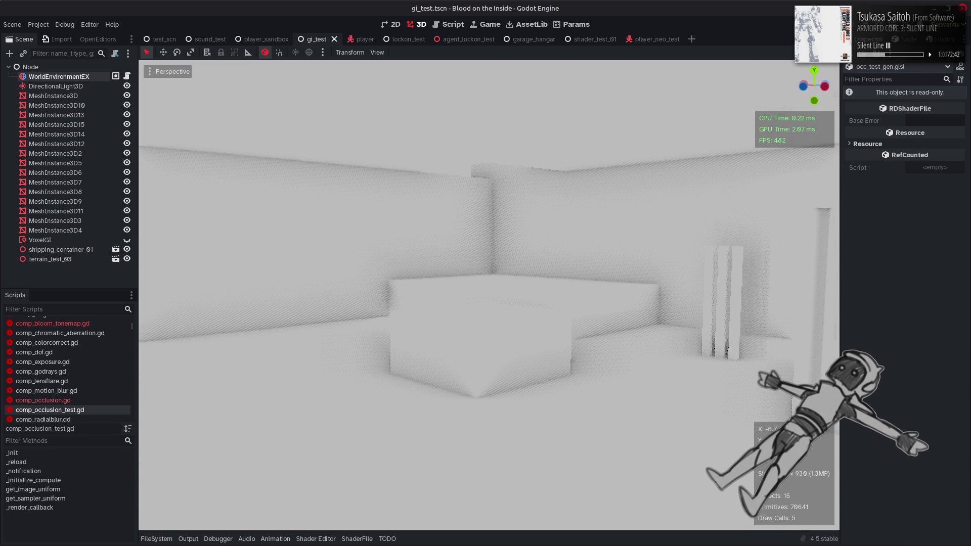
{"action": "right_click", "coordinate": [565, 273]}
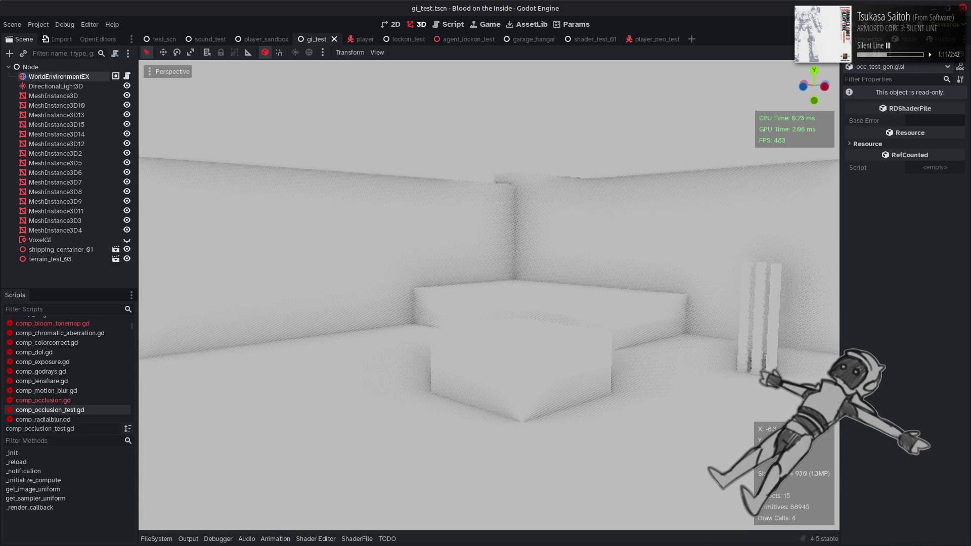
Re-save the shader, reload the effect in Godot, and orbit to a new angle
{"action": "key", "text": "alt+Tab"}
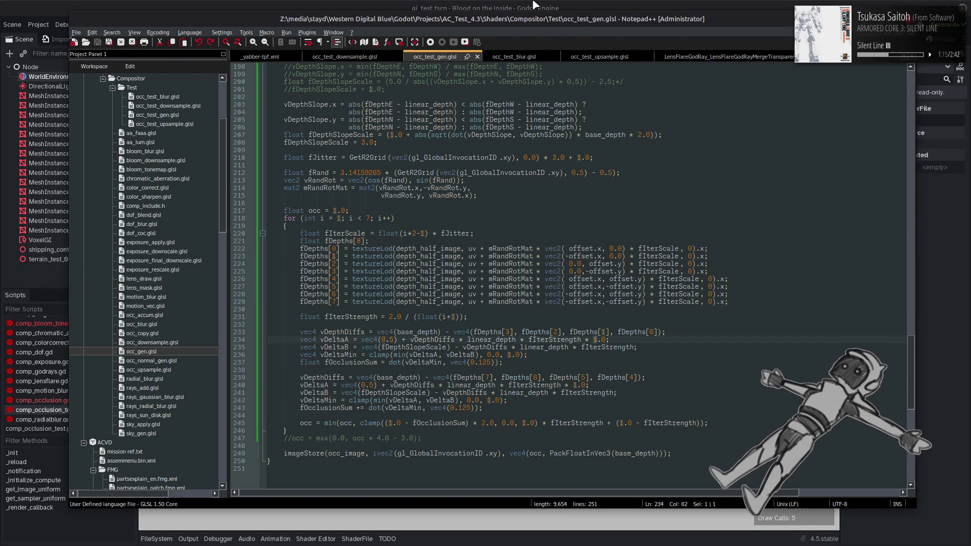
{"action": "key", "text": "alt+Tab"}
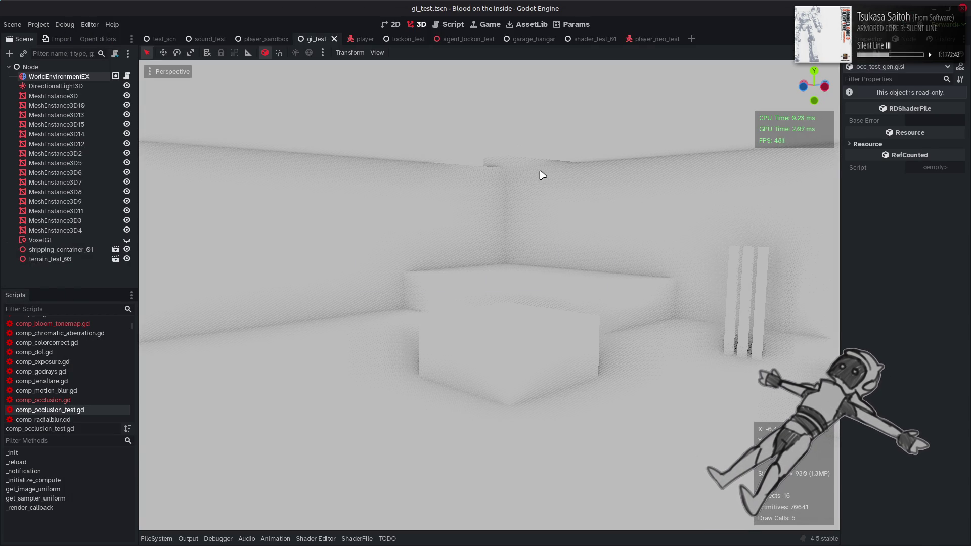
{"action": "key", "text": "alt+Tab"}
{"action": "key", "text": "ctrl+s"}
{"action": "key", "text": "alt+Tab"}
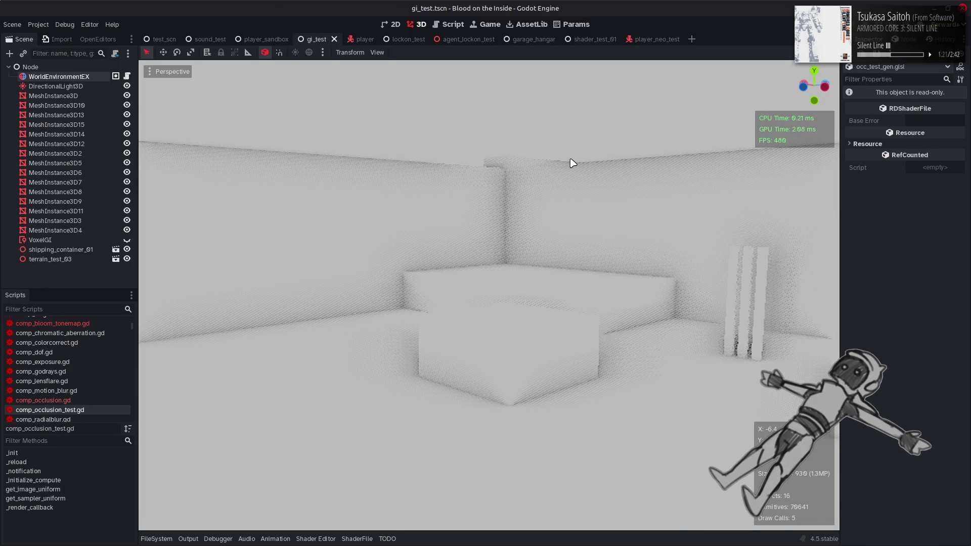
{"action": "mouse_move", "coordinate": [568, 166]}
{"action": "left_mouse_down"}
{"action": "mouse_move", "coordinate": [364, 169]}
{"action": "mouse_move", "coordinate": [554, 167]}
{"action": "left_mouse_up"}
Open comp_occlusion_test.gd at the occ_buf_image argument on line 316
{"action": "key", "text": "alt+Tab"}
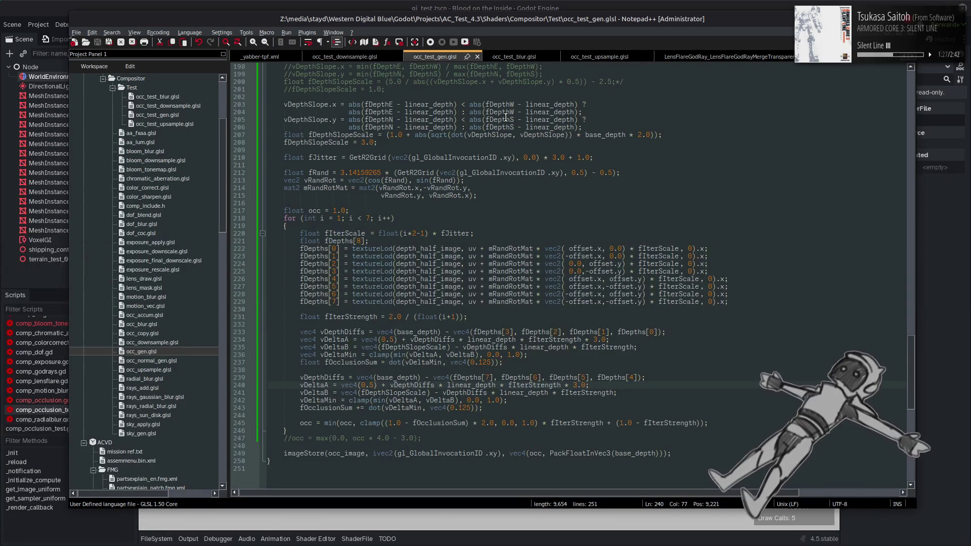
{"action": "key", "text": "alt+Tab"}
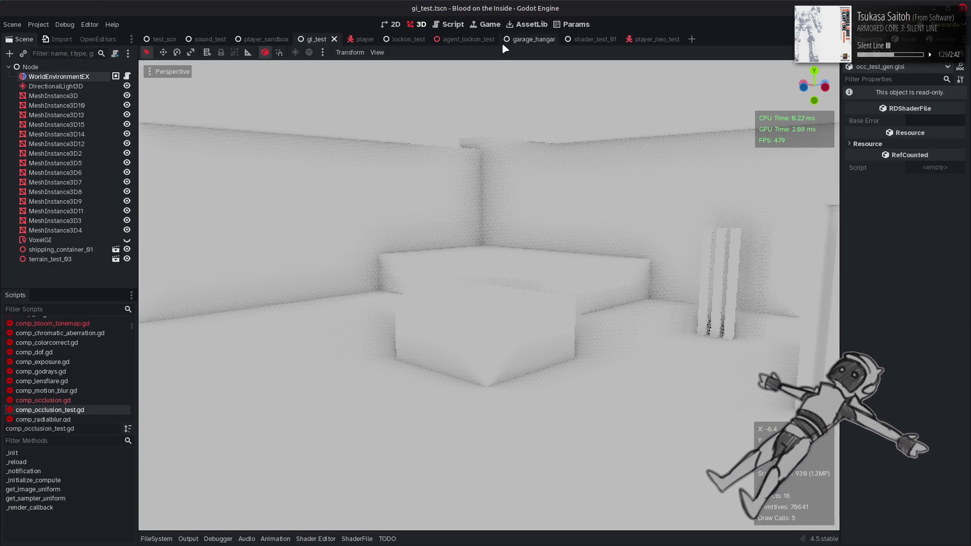
{"action": "left_click", "coordinate": [447, 24]}
{"action": "left_click", "coordinate": [536, 251]}
Switch line 316 to occ_blur_image, save the script, and fly around the 3D room
{"action": "key", "text": "ctrl+z"}
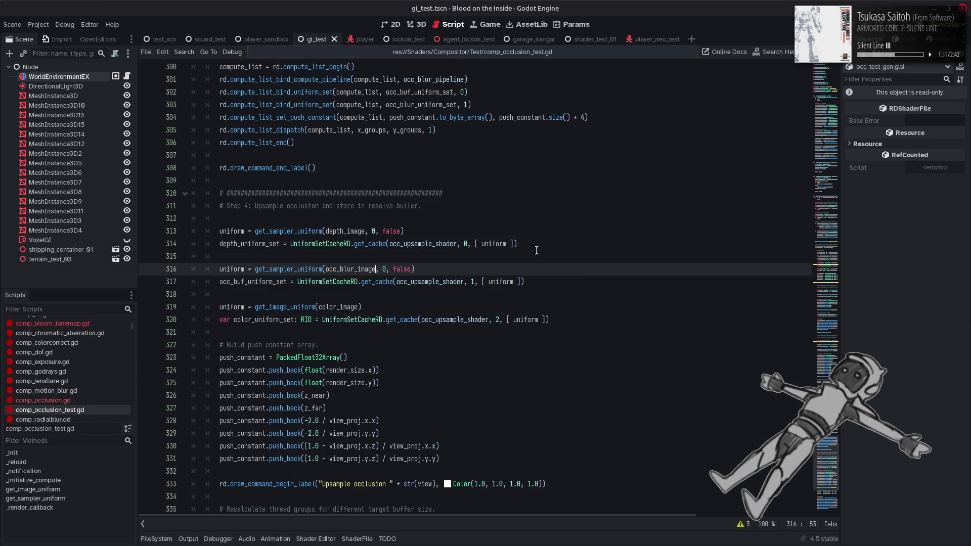
{"action": "key", "text": "ctrl+s"}
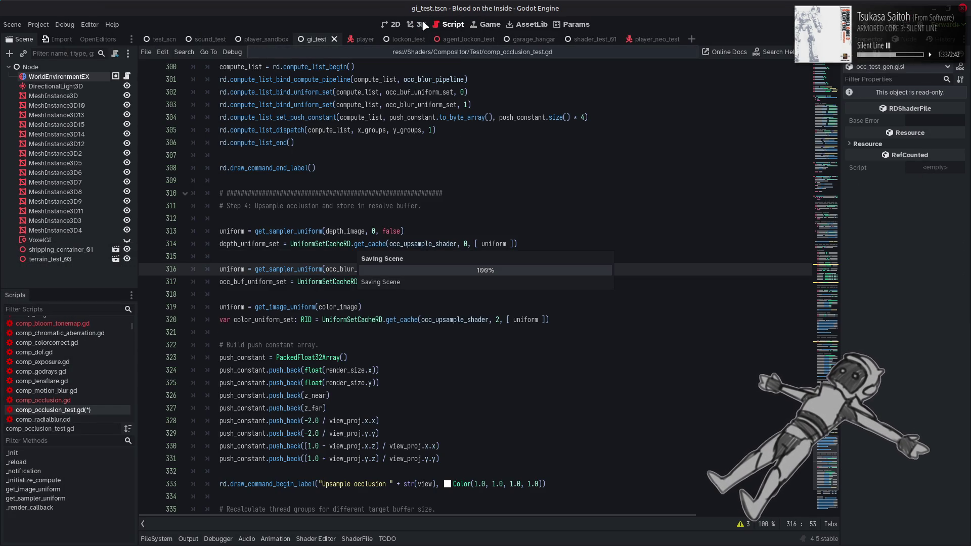
{"action": "left_click", "coordinate": [421, 24]}
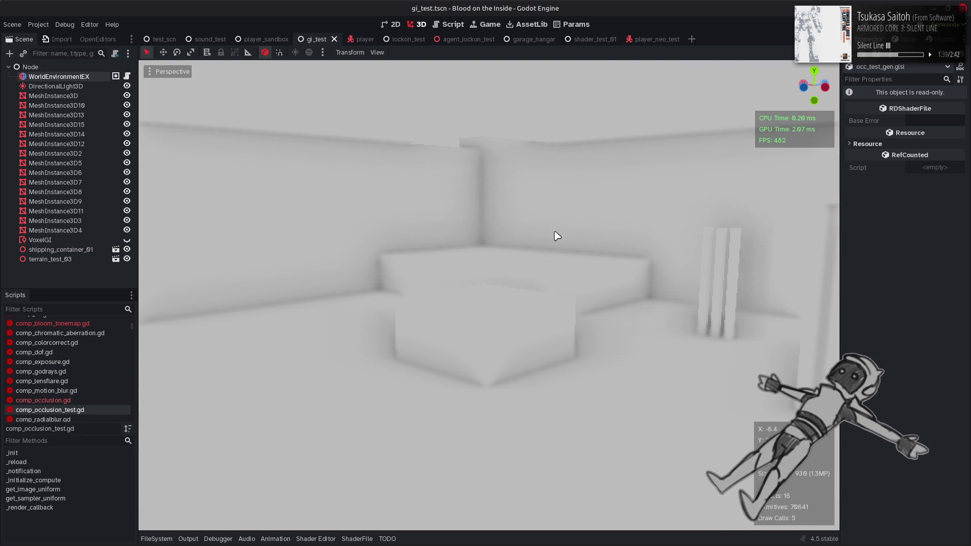
{"action": "left_click_drag", "start_coordinate": [559, 231], "coordinate": [574, 230]}
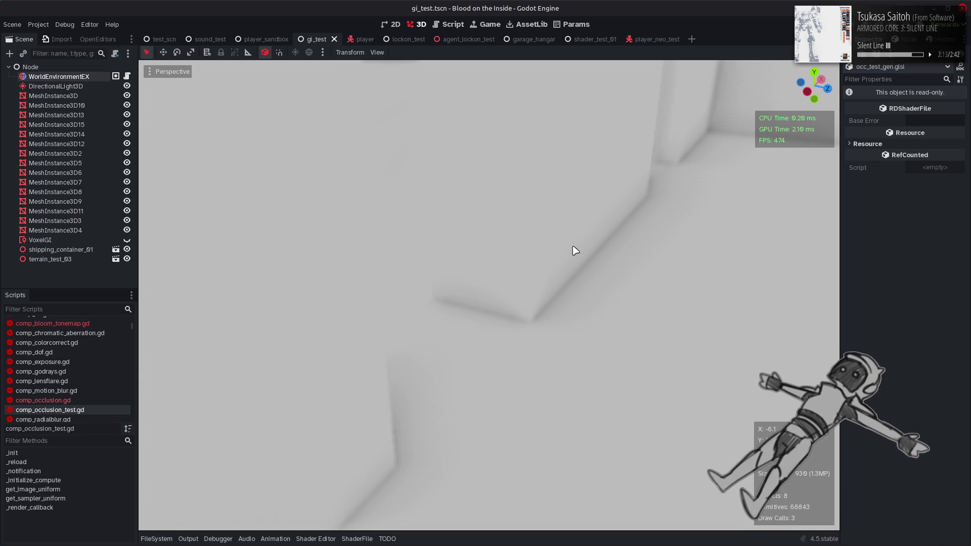
{"action": "right_click", "coordinate": [521, 295]}
{"action": "key", "text": "s"}
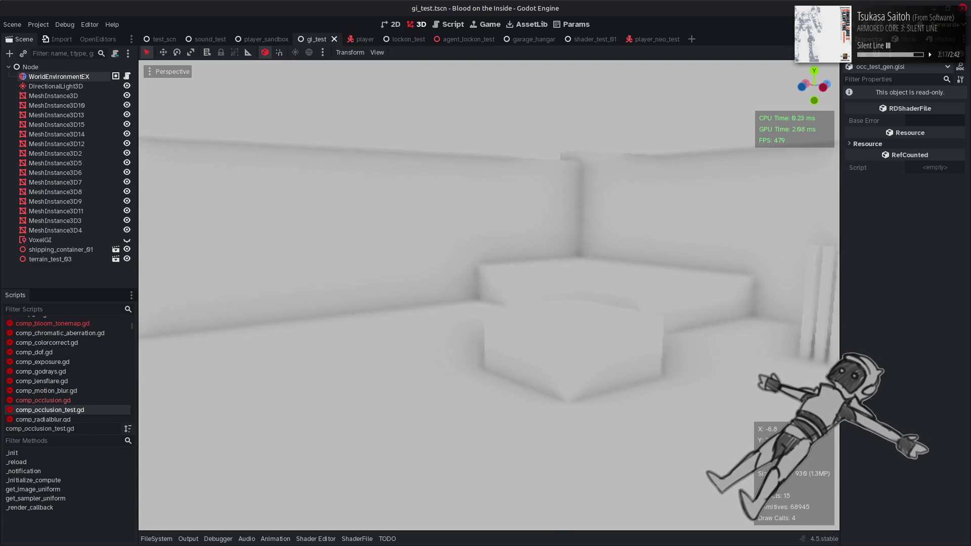
Undo the strength edits back to 1.0 and set fDepthSlopeScale to 1.0
{"action": "key", "text": "alt+Tab"}
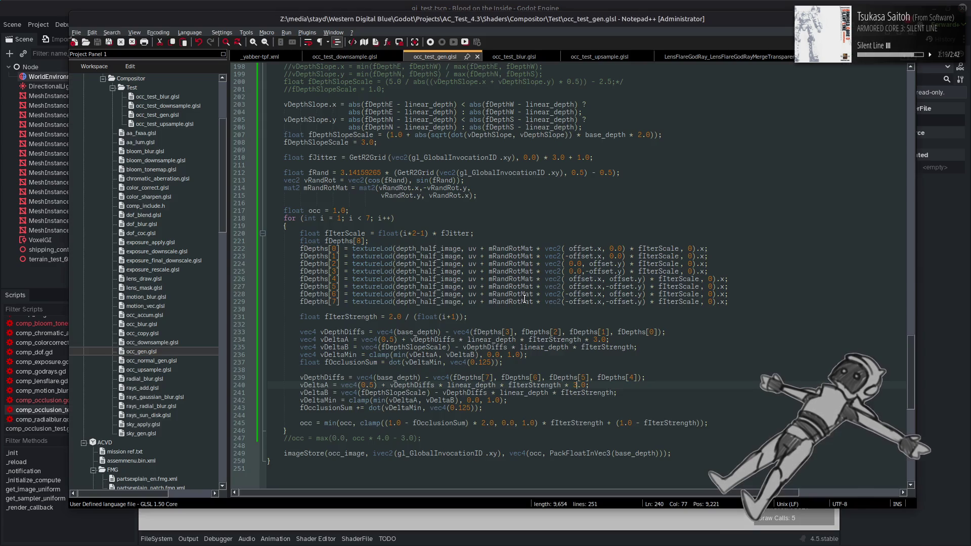
{"action": "key", "text": "ctrl+z"}
{"action": "key", "text": "ctrl+z"}
{"action": "key", "text": "ctrl+z"}
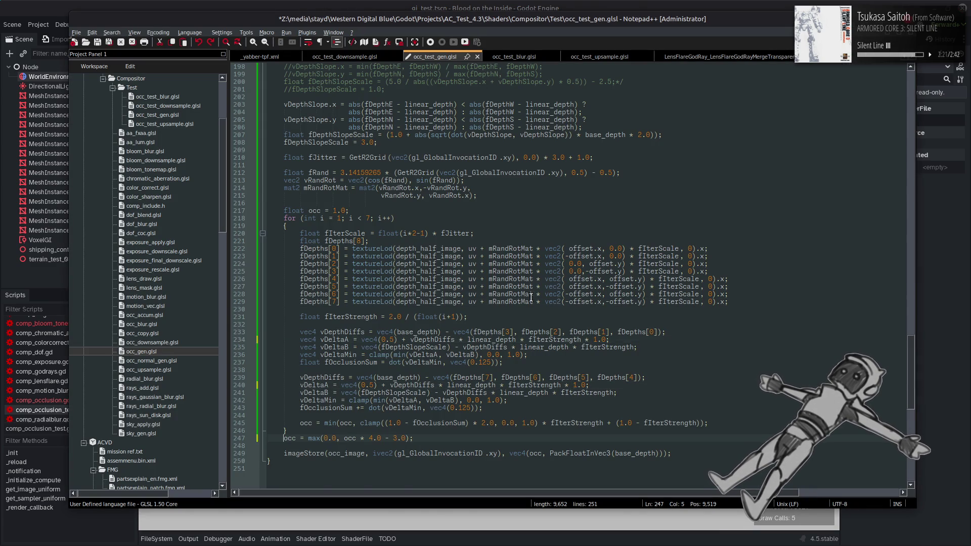
{"action": "key", "text": "BackSpace"}
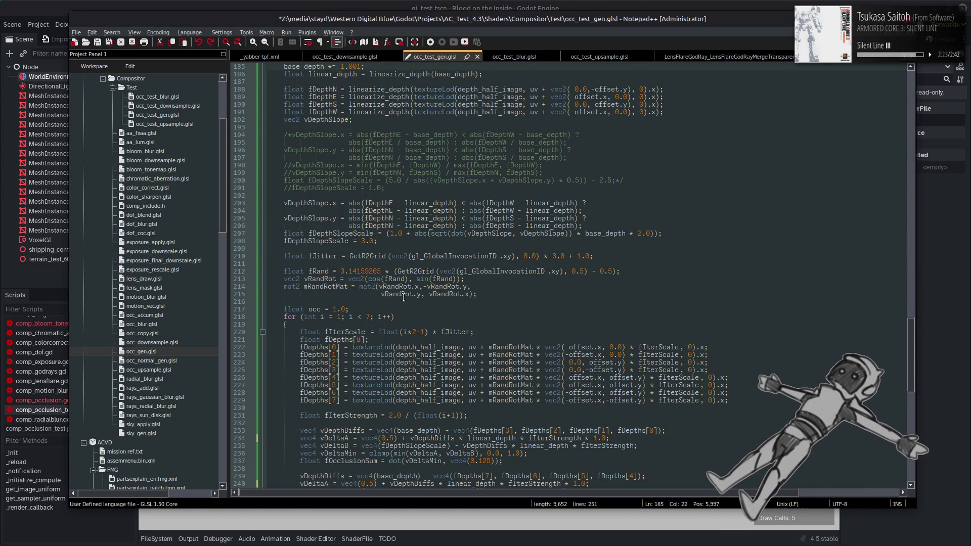
{"action": "scroll", "coordinate": [383, 286], "scroll_direction": "down", "scroll_amount": 6}
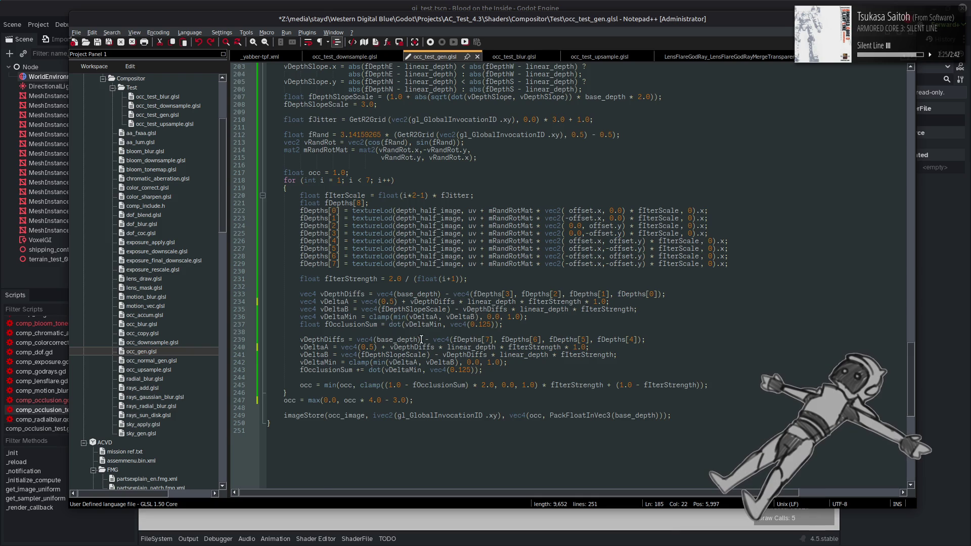
{"action": "scroll", "coordinate": [375, 293], "scroll_direction": "up", "scroll_amount": 4}
{"action": "scroll", "coordinate": [340, 248], "scroll_direction": "up", "scroll_amount": 3}
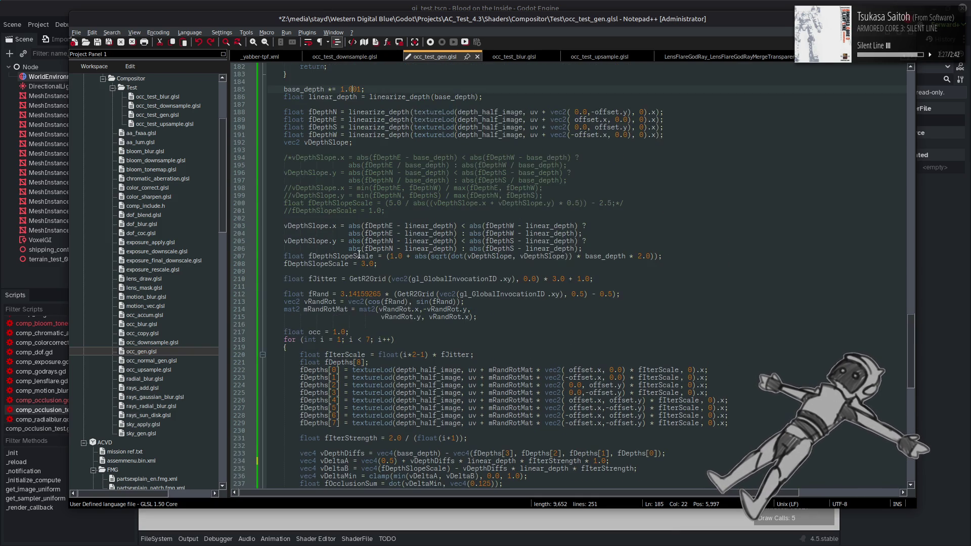
{"action": "double_click", "coordinate": [363, 263]}
{"action": "type", "text": "1"}
Change the linearize_depth return from -15.0 to -5.0, save, and preview in Godot
{"action": "scroll", "coordinate": [384, 259], "scroll_direction": "up", "scroll_amount": 20}
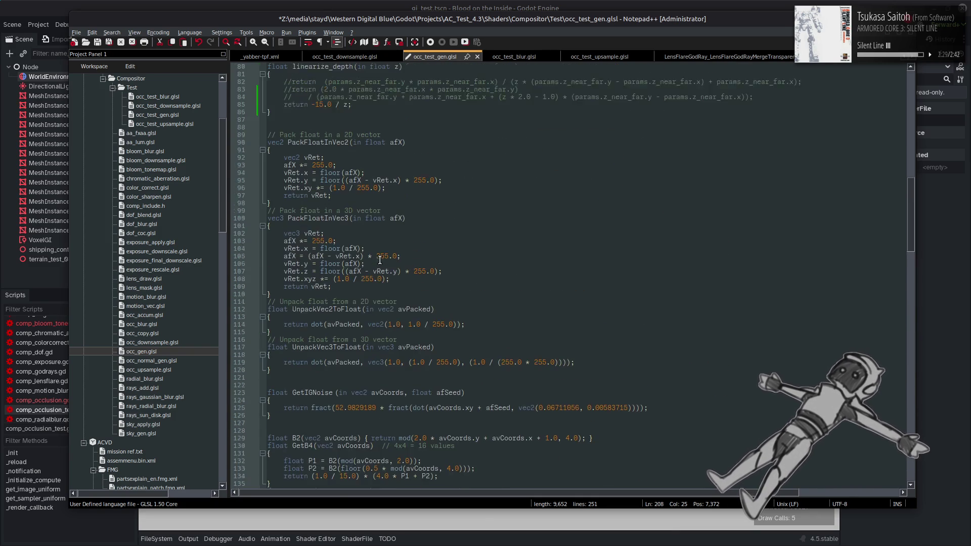
{"action": "scroll", "coordinate": [380, 260], "scroll_direction": "down", "scroll_amount": 1}
{"action": "left_click", "coordinate": [323, 400]}
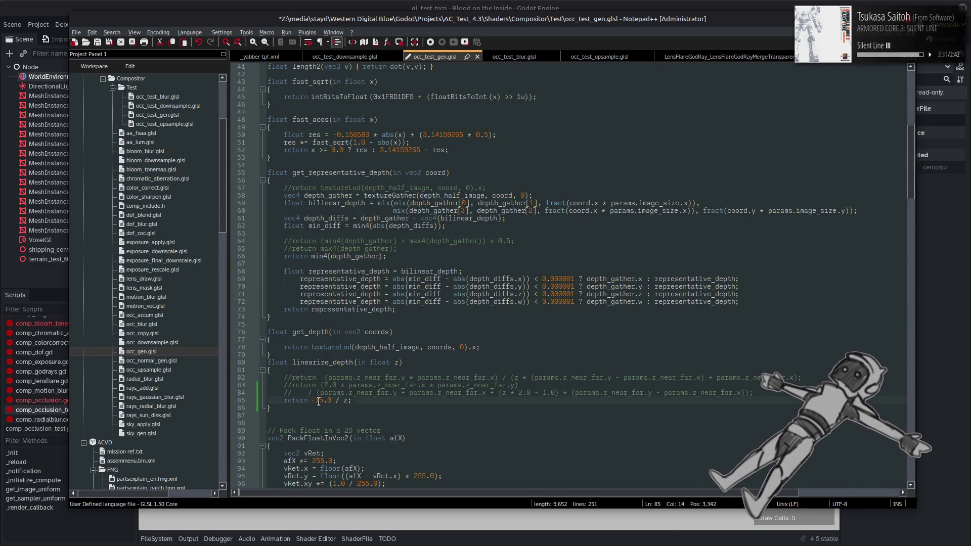
{"action": "key", "text": "BackSpace"}
{"action": "key", "text": "ctrl+s"}
{"action": "left_click", "coordinate": [408, 5]}
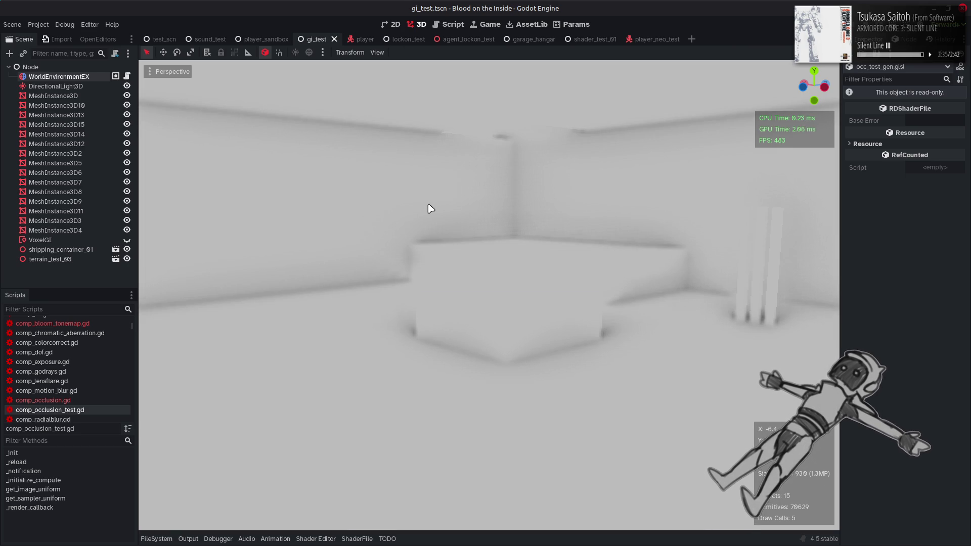
Replace the 5 in linearize_depth's return with 1, save, and fly toward the pillars
{"action": "key", "text": "alt+Tab"}
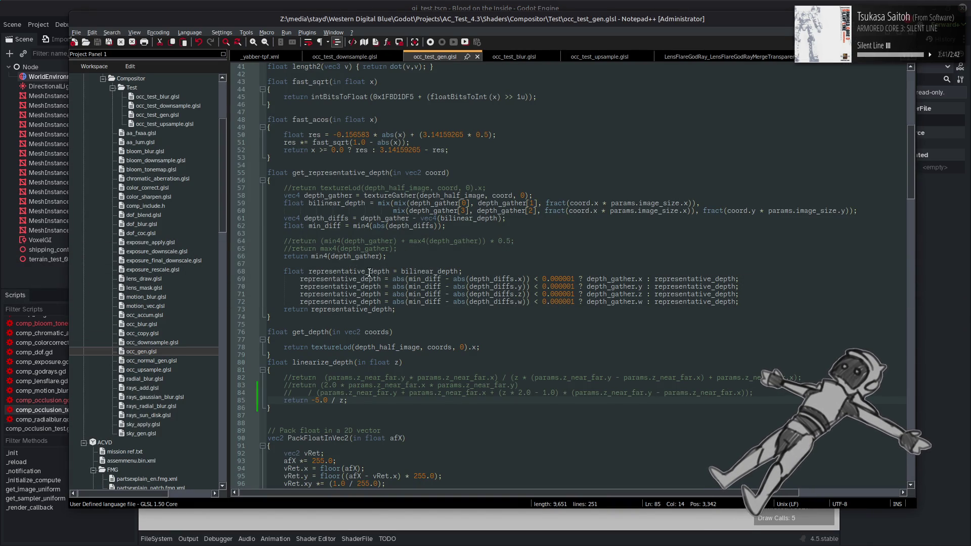
{"action": "scroll", "coordinate": [360, 300], "scroll_direction": "down", "scroll_amount": 1}
{"action": "double_click", "coordinate": [320, 377]}
{"action": "type", "text": "1"}
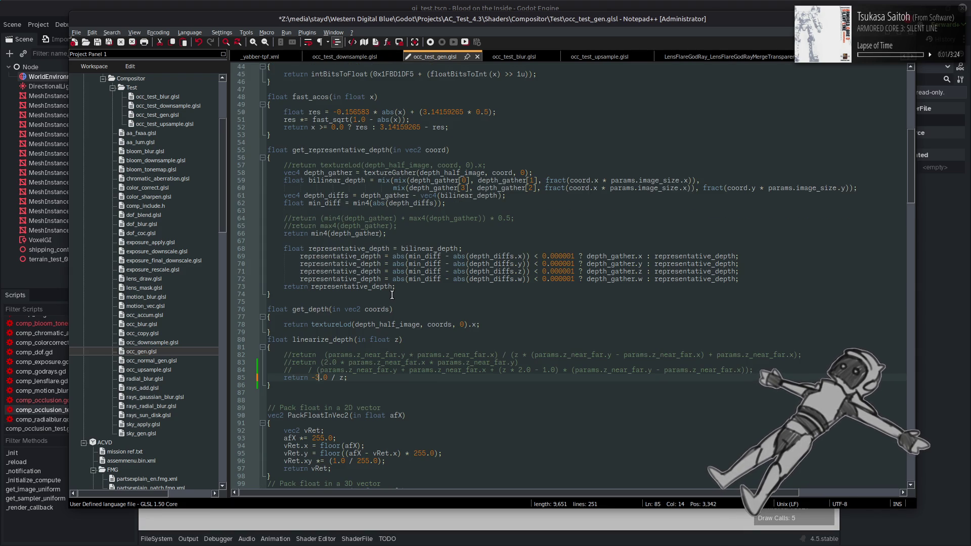
{"action": "key", "text": "ctrl+s"}
{"action": "left_click", "coordinate": [398, 4]}
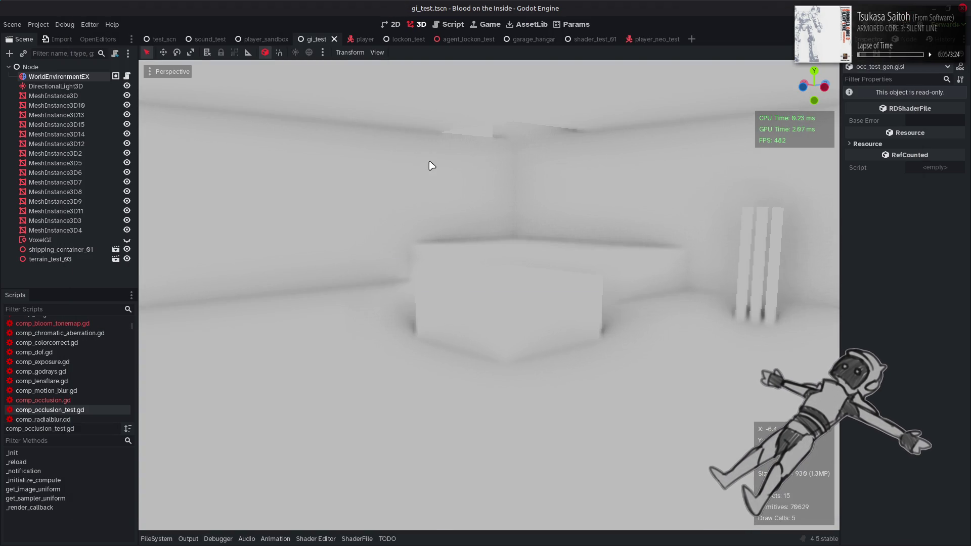
{"action": "key", "text": "w"}
{"action": "key", "text": "d"}
{"action": "key", "text": "s"}
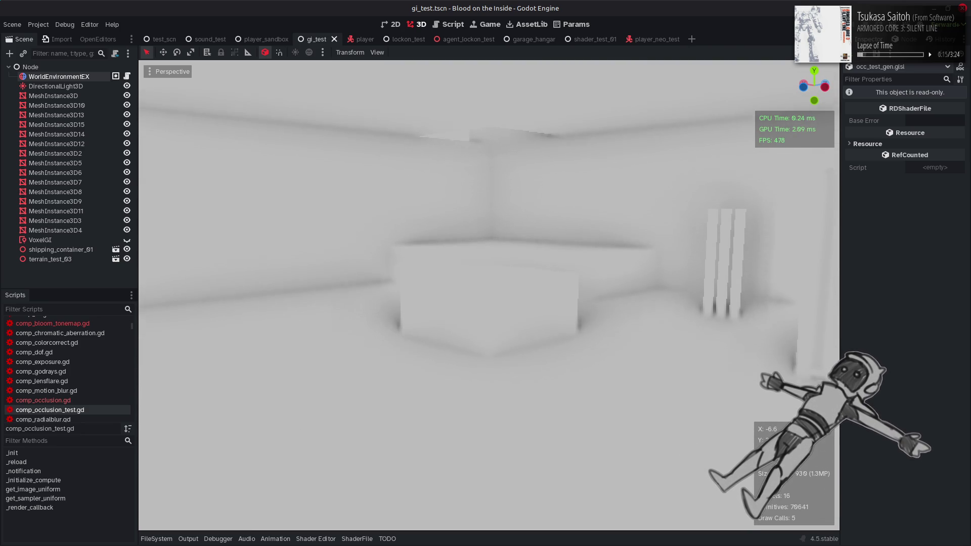
Re-save the shader with -5.0 restored and view the box in Godot
{"action": "key", "text": "alt+Tab"}
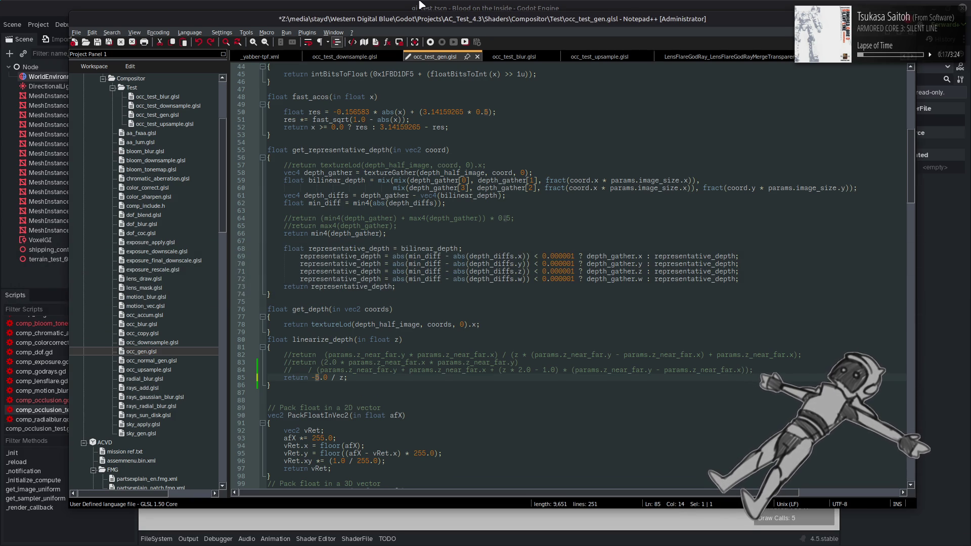
{"action": "key", "text": "ctrl+s"}
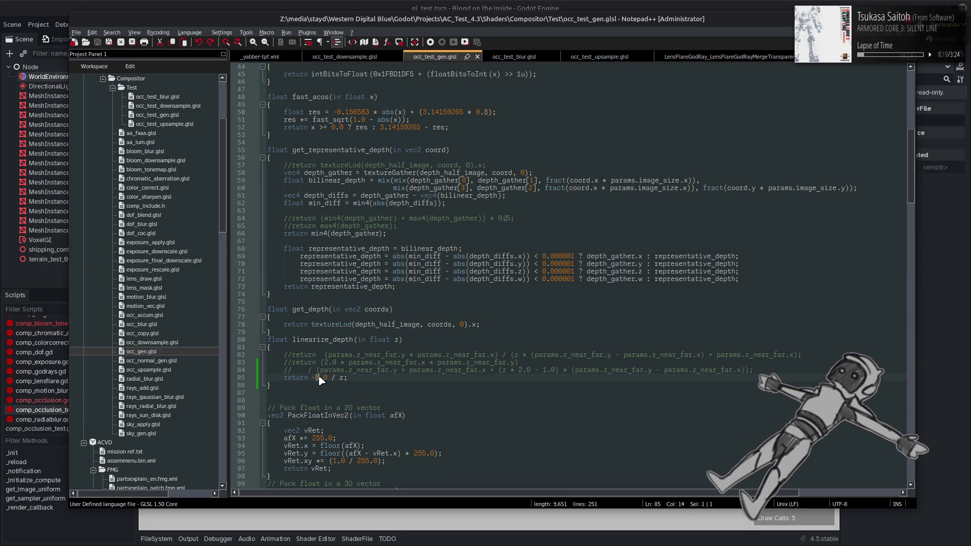
{"action": "left_click", "coordinate": [418, 9]}
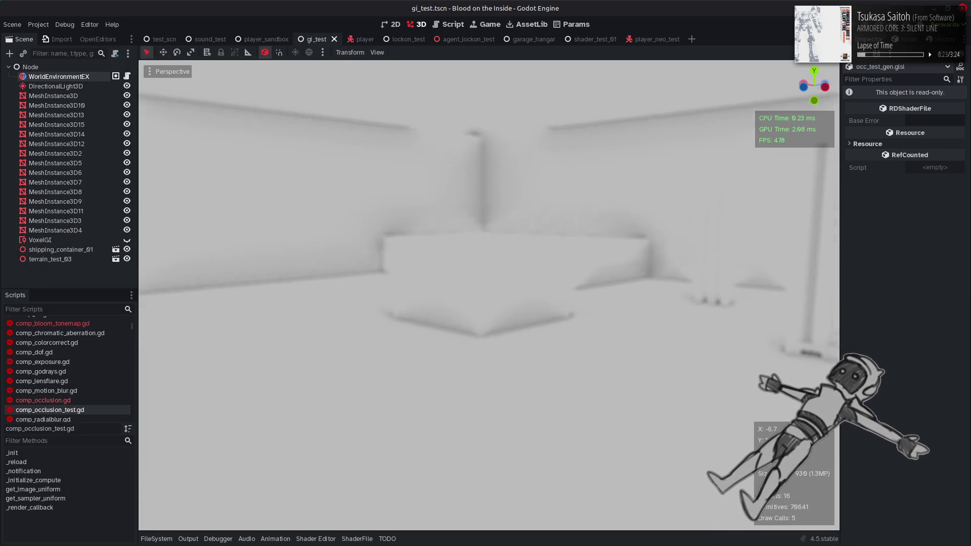
{"action": "left_click_drag", "start_coordinate": [511, 293], "coordinate": [516, 294]}
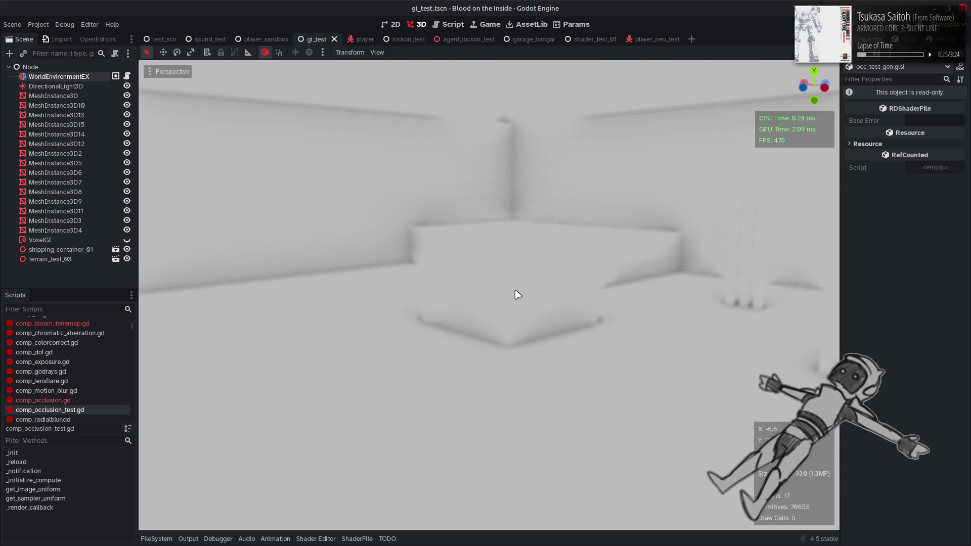
{"action": "key", "text": "alt+Tab"}
{"action": "key", "text": "alt+Tab"}
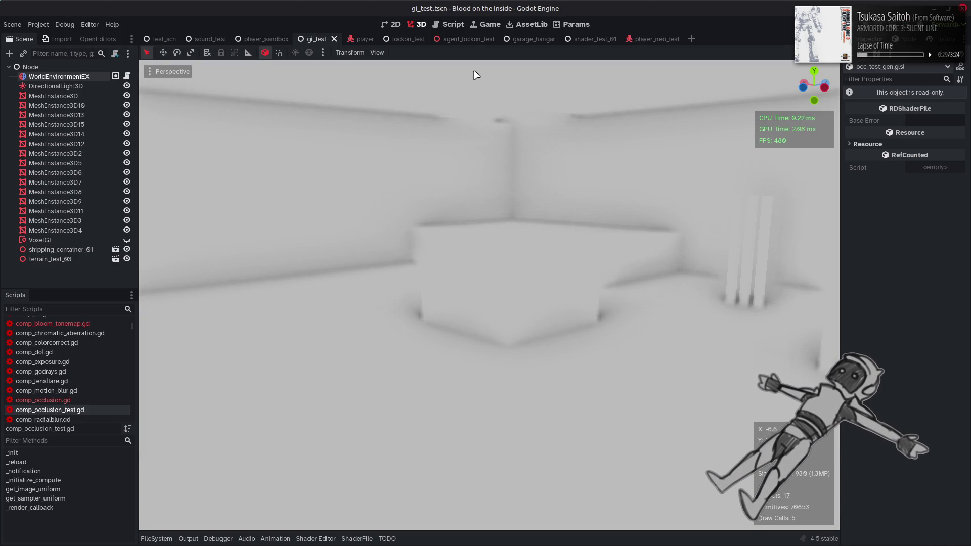
Set the viewport's Perspective VFOV to 60 in View > Settings
{"action": "left_click", "coordinate": [377, 52]}
{"action": "left_click", "coordinate": [426, 172]}
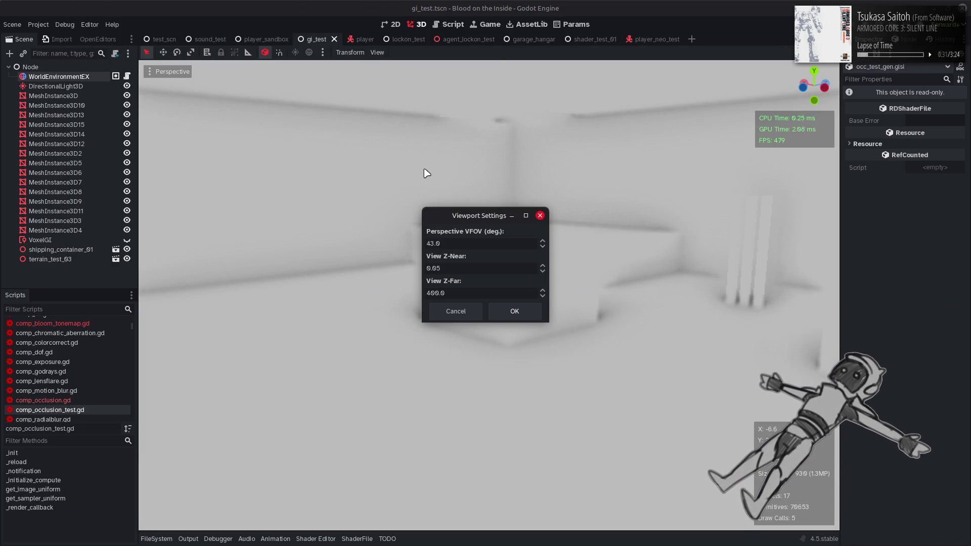
{"action": "left_click_drag", "start_coordinate": [470, 231], "coordinate": [229, 229]}
{"action": "type", "text": "60"}
{"action": "left_click", "coordinate": [335, 300]}
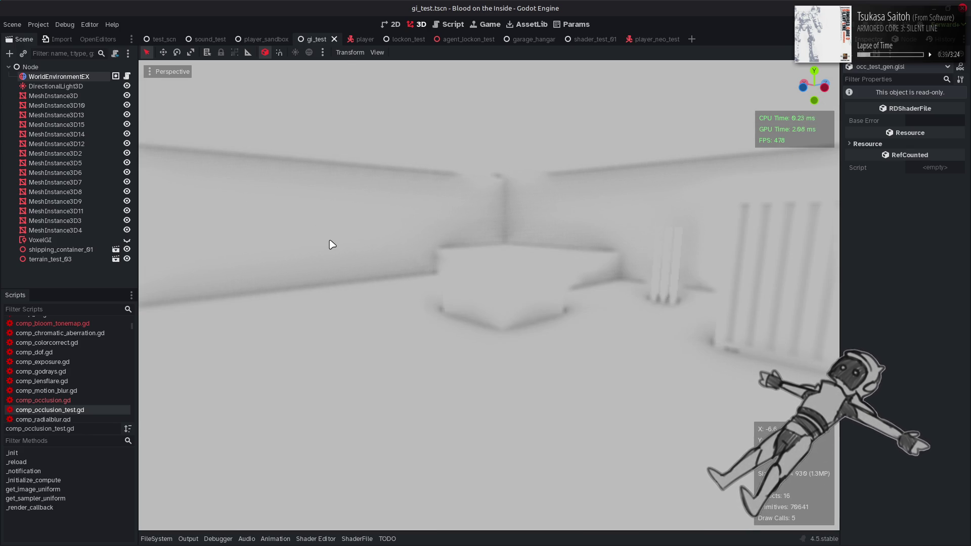
Narrow the Perspective VFOV to 30, then return to the shader in Notepad++
{"action": "left_click", "coordinate": [377, 53]}
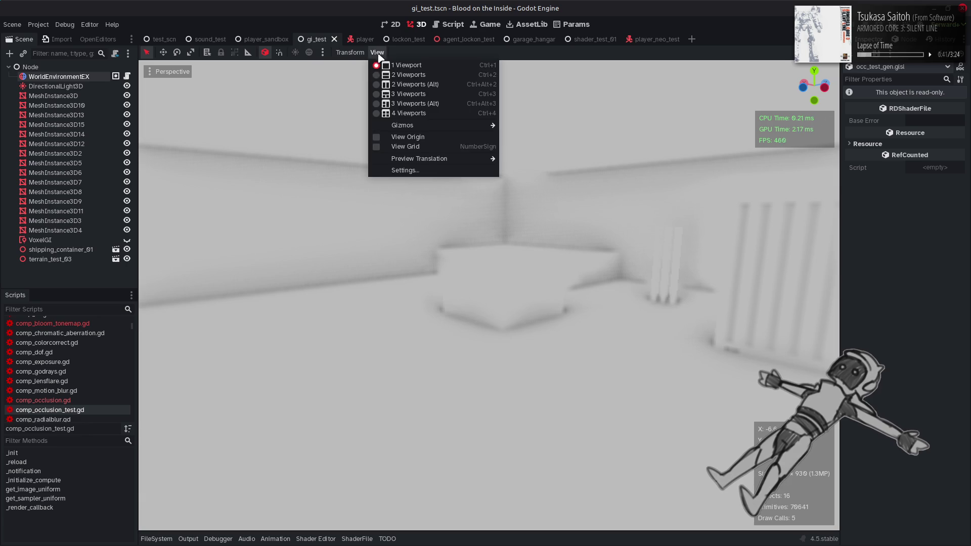
{"action": "left_click", "coordinate": [403, 170]}
{"action": "left_click_drag", "start_coordinate": [457, 210], "coordinate": [233, 197]}
{"action": "double_click", "coordinate": [204, 226]}
{"action": "type", "text": "30"}
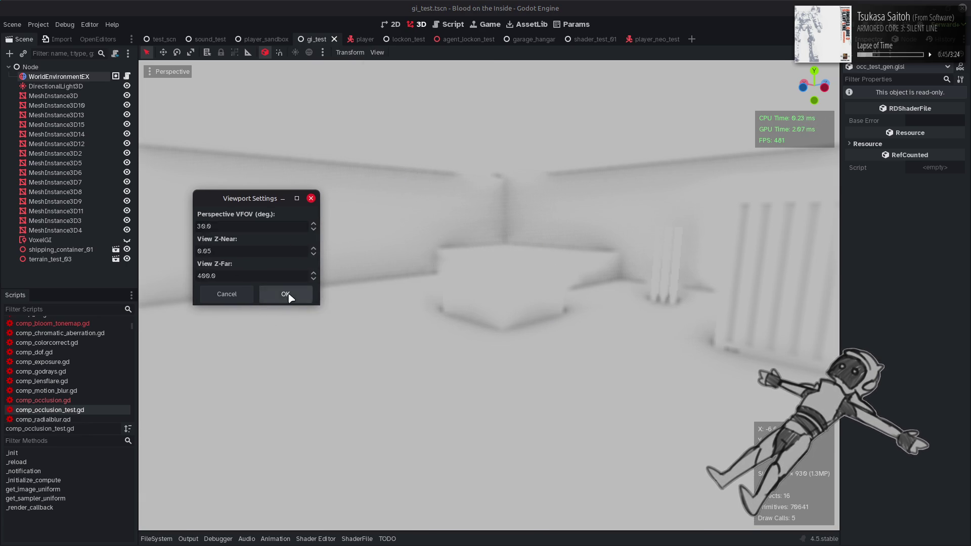
{"action": "left_click", "coordinate": [286, 294]}
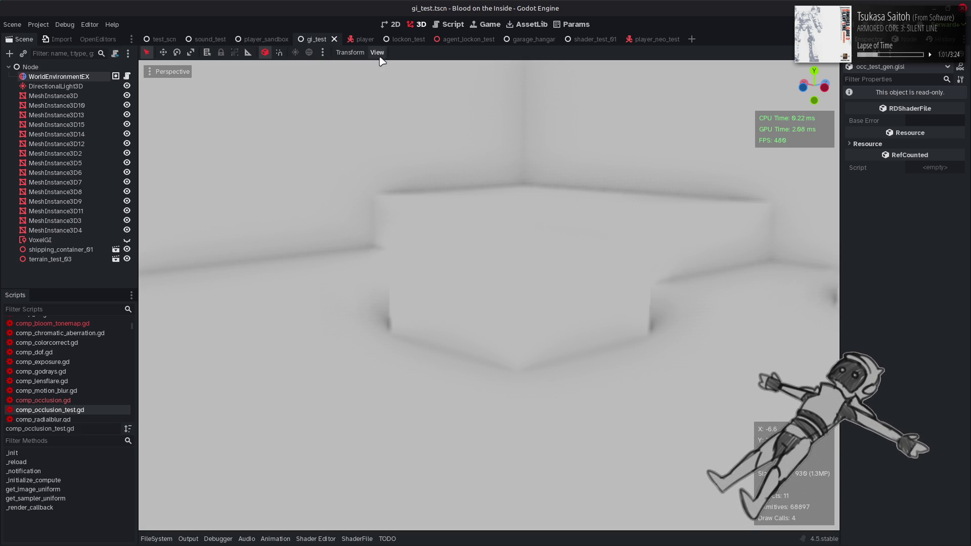
{"action": "key", "text": "alt+Tab"}
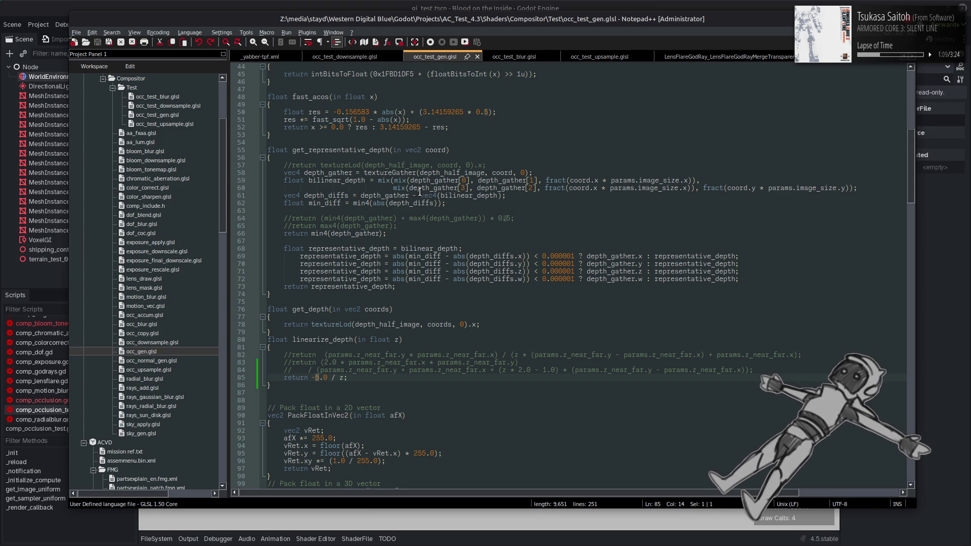
Review the Params block's reserved2 field and the depth functions, then bring Godot forward
{"action": "scroll", "coordinate": [430, 198], "scroll_direction": "up", "scroll_amount": 4}
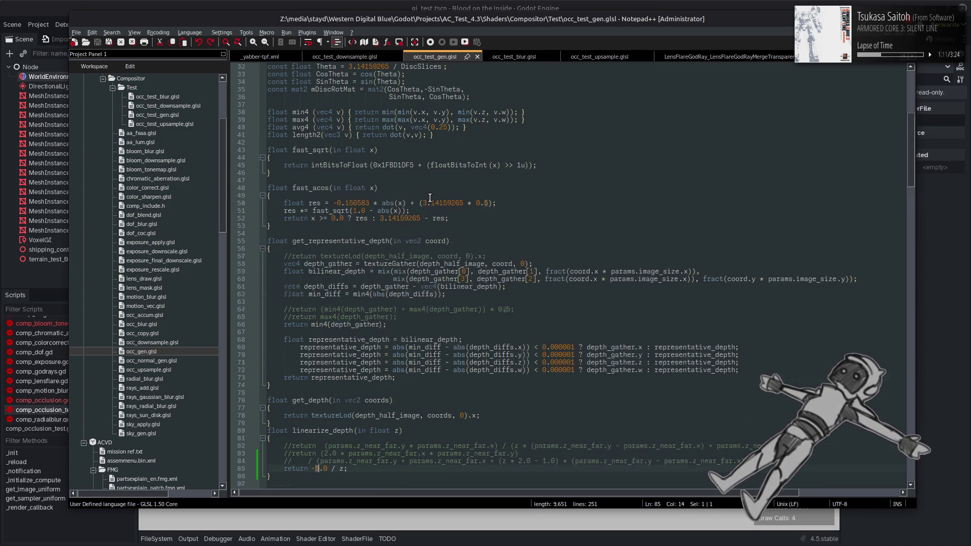
{"action": "scroll", "coordinate": [429, 198], "scroll_direction": "up", "scroll_amount": 3}
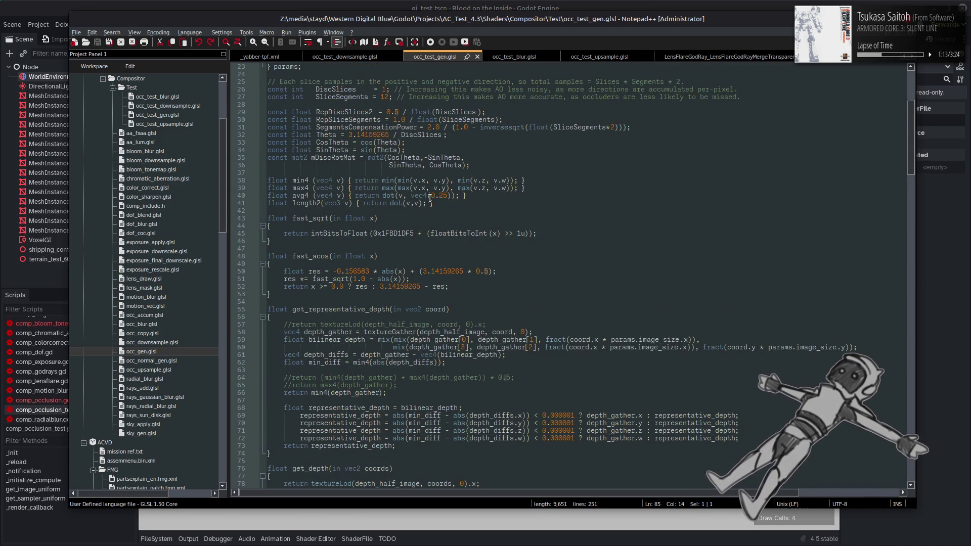
{"action": "scroll", "coordinate": [430, 197], "scroll_direction": "up", "scroll_amount": 3}
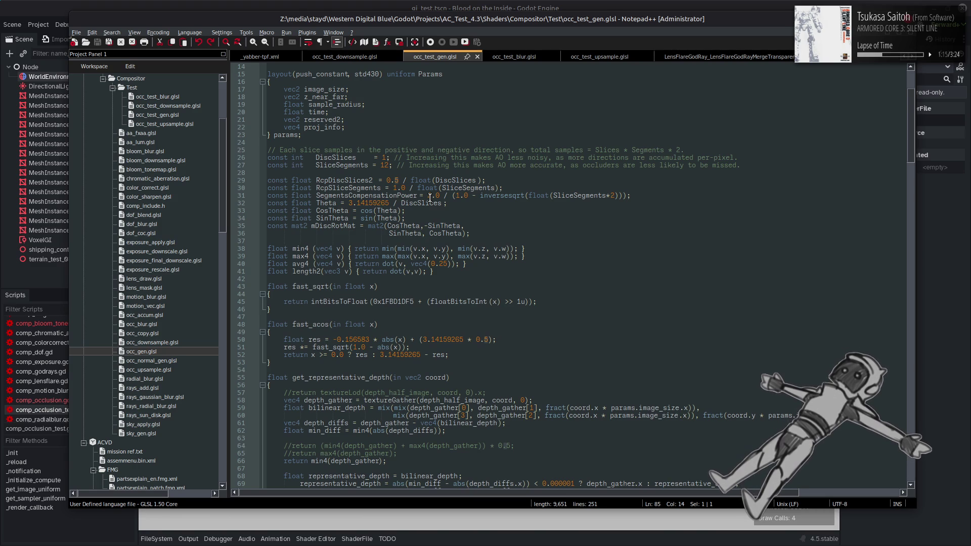
{"action": "double_click", "coordinate": [329, 120]}
{"action": "scroll", "coordinate": [480, 244], "scroll_direction": "down", "scroll_amount": 6}
{"action": "scroll", "coordinate": [480, 244], "scroll_direction": "down", "scroll_amount": 4}
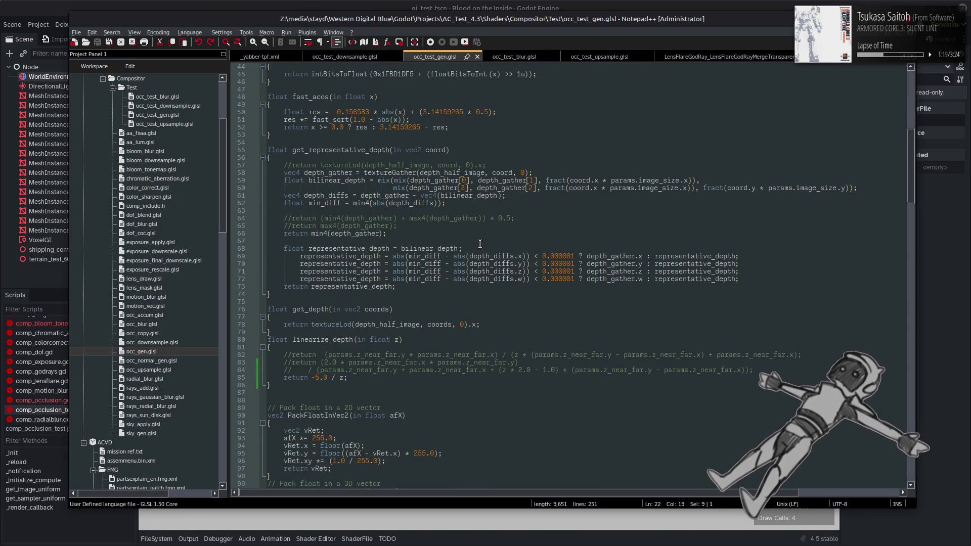
{"action": "scroll", "coordinate": [479, 243], "scroll_direction": "down", "scroll_amount": 4}
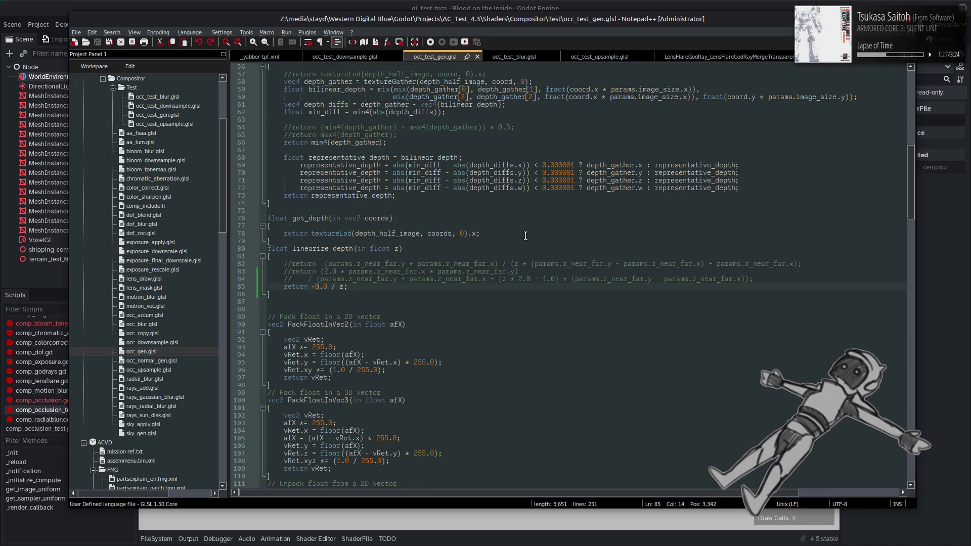
{"action": "left_click", "coordinate": [443, 5]}
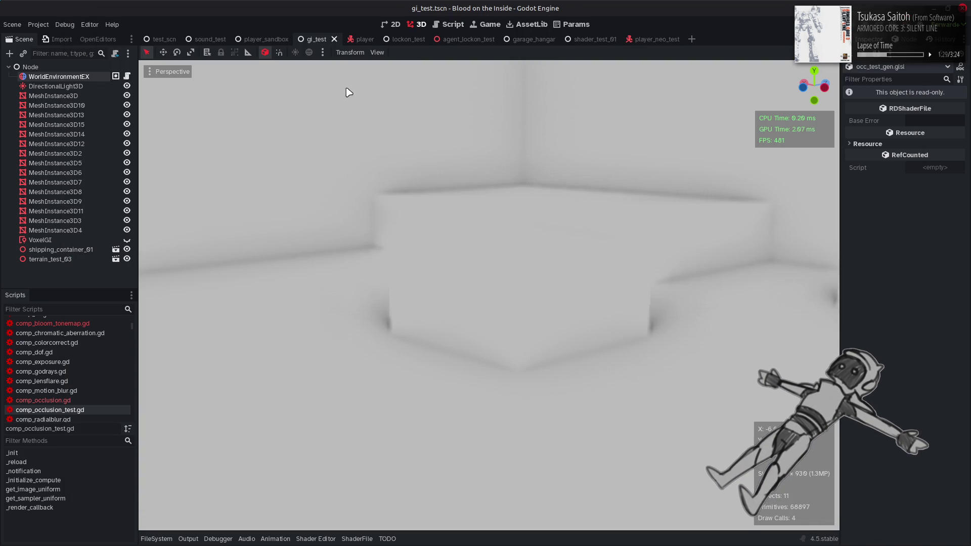
Set the viewport's Perspective VFOV to 43 degrees
{"action": "left_click", "coordinate": [376, 53]}
{"action": "left_click", "coordinate": [405, 171]}
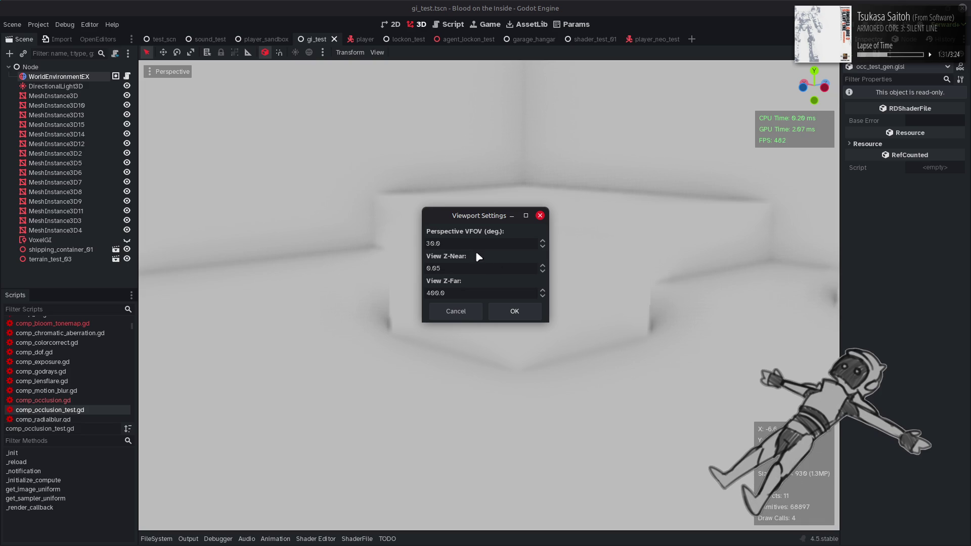
{"action": "left_click", "coordinate": [457, 243]}
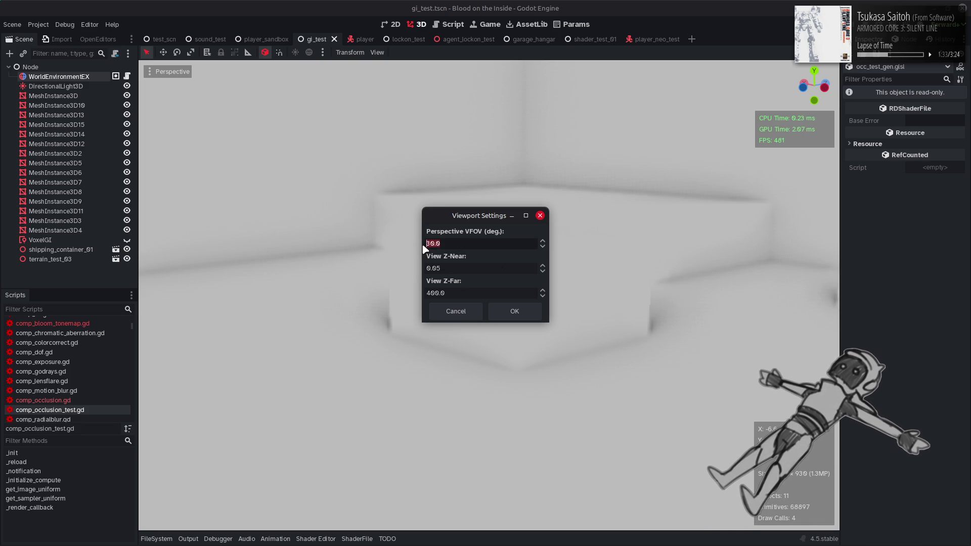
{"action": "type", "text": "43"}
{"action": "left_click", "coordinate": [514, 312]}
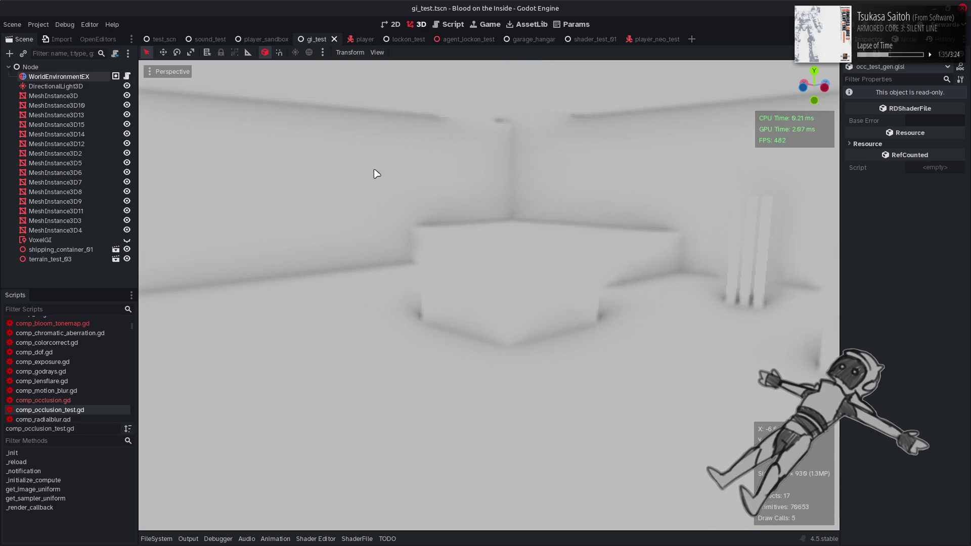
Reopen Viewport Settings and cut View Z-Far from 4000.0 to 400.0
{"action": "left_click", "coordinate": [376, 52]}
{"action": "left_click", "coordinate": [412, 170]}
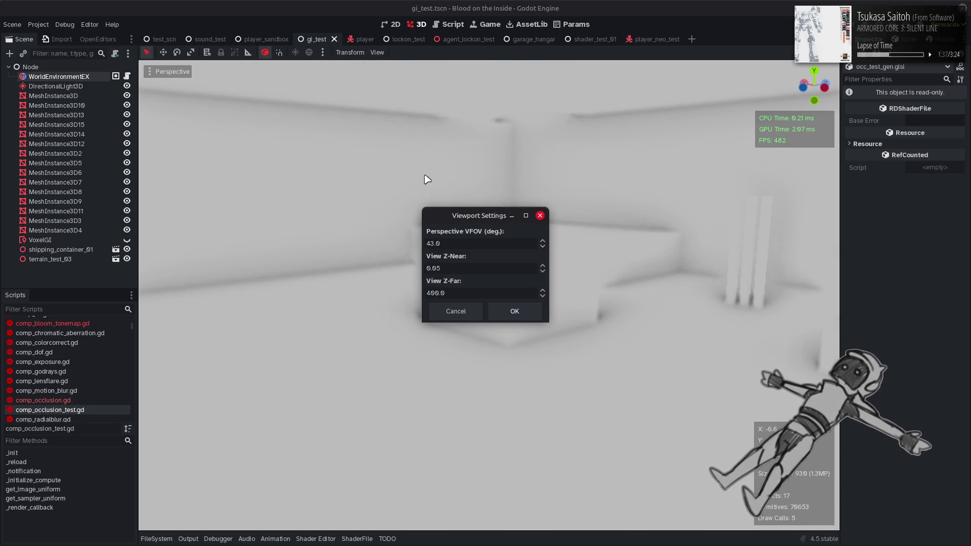
{"action": "left_click_drag", "start_coordinate": [432, 211], "coordinate": [226, 183]}
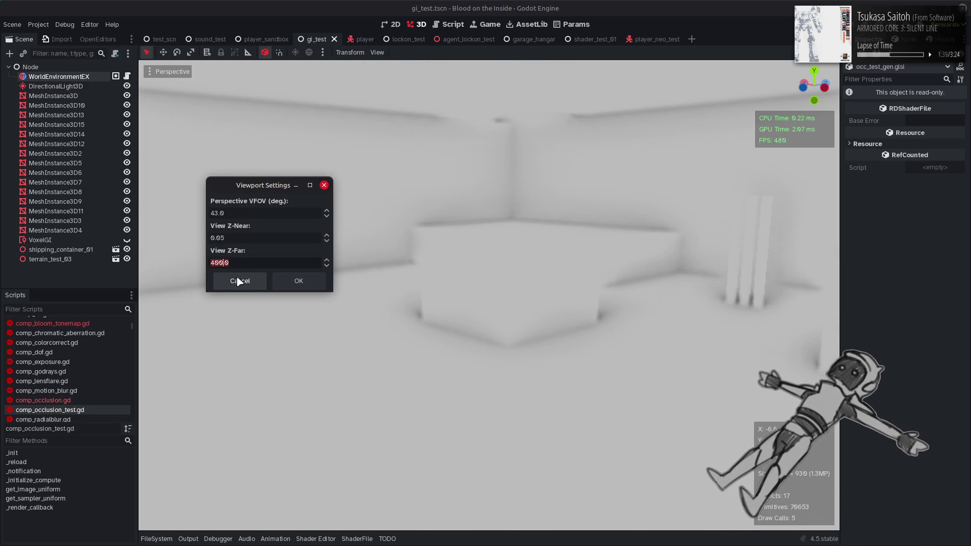
{"action": "left_click", "coordinate": [292, 284]}
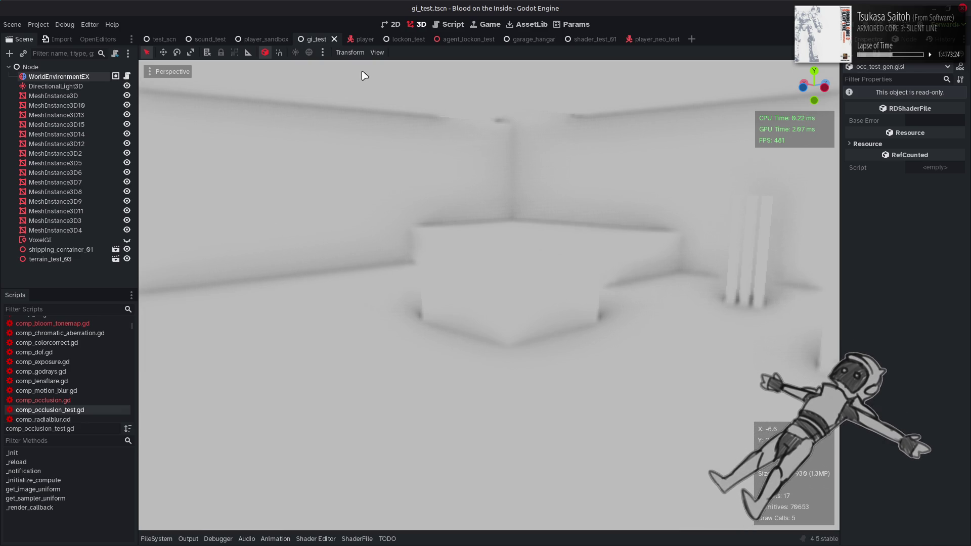
{"action": "left_click", "coordinate": [377, 54]}
{"action": "left_click", "coordinate": [402, 170]}
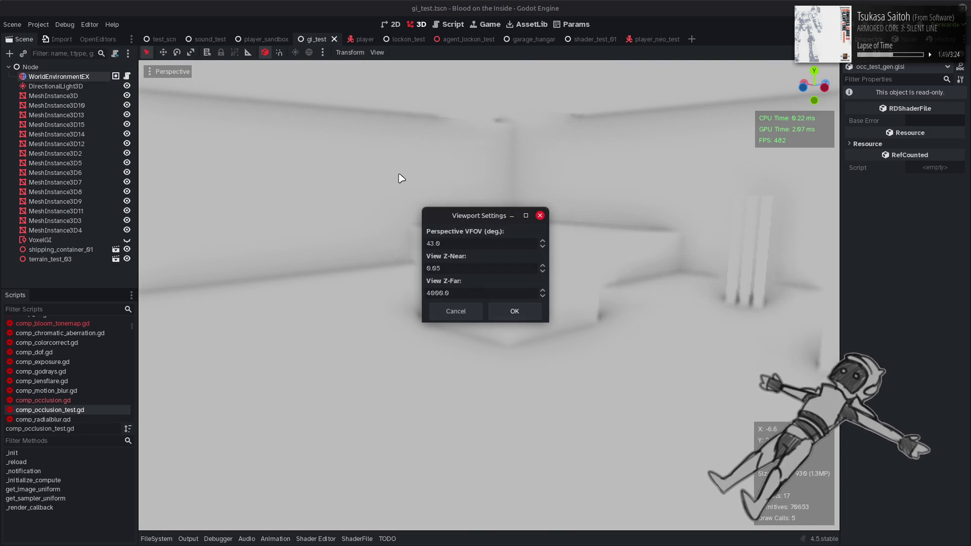
{"action": "mouse_move", "coordinate": [463, 223]}
{"action": "left_mouse_down"}
{"action": "mouse_move", "coordinate": [344, 190]}
{"action": "mouse_move", "coordinate": [232, 191]}
{"action": "left_mouse_up"}
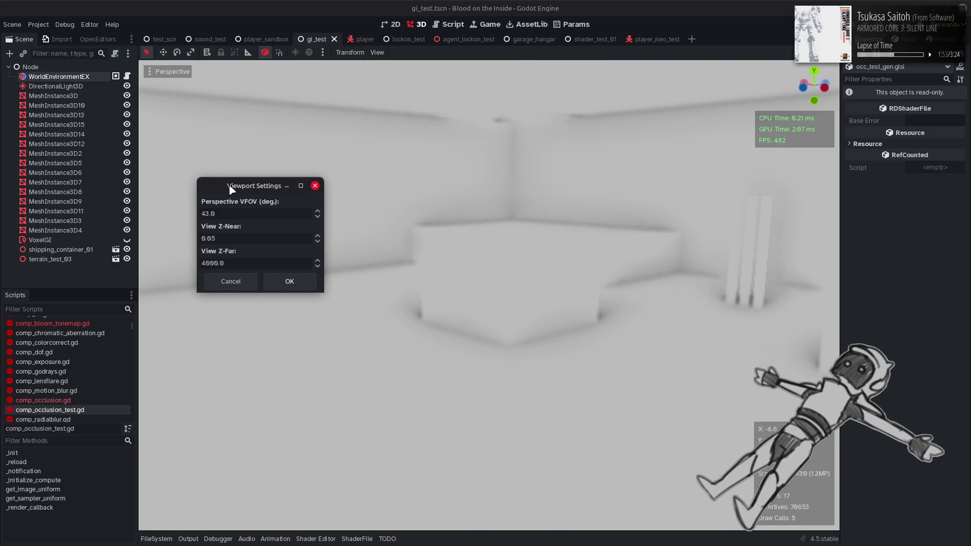
{"action": "left_click", "coordinate": [213, 258]}
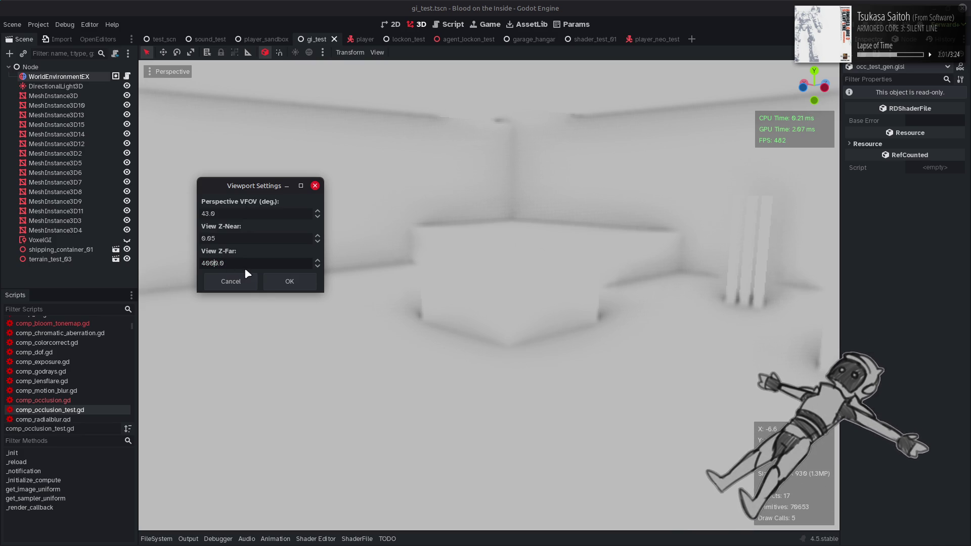
{"action": "key", "text": "BackSpace"}
{"action": "left_click", "coordinate": [279, 286]}
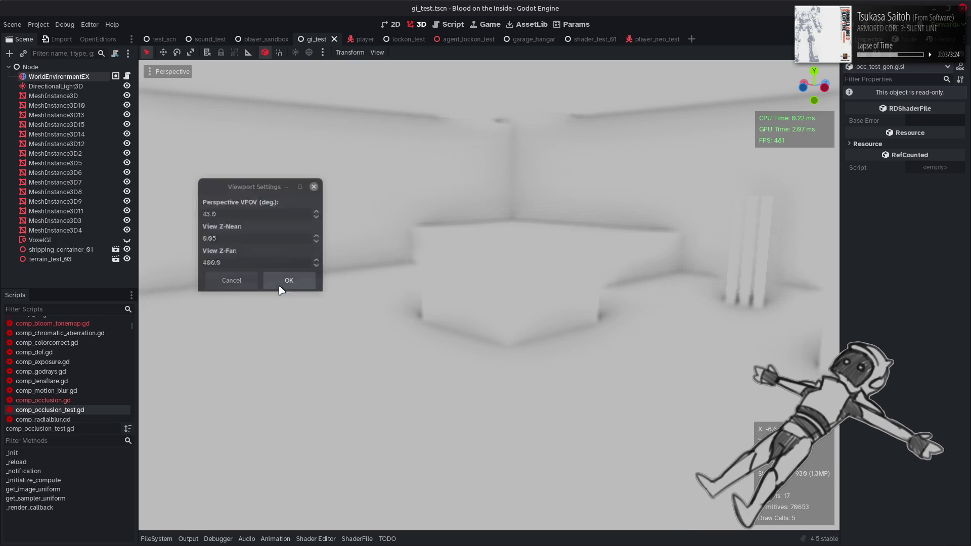
Set View Z-Near to 0.5, then glance at occ_test_gen.glsl and return to Godot
{"action": "left_click", "coordinate": [378, 52]}
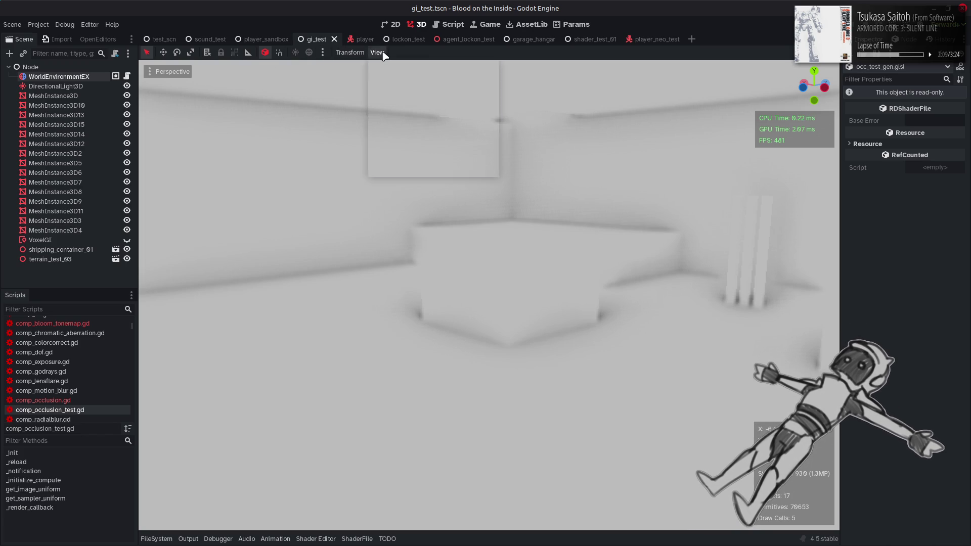
{"action": "left_click", "coordinate": [417, 172]}
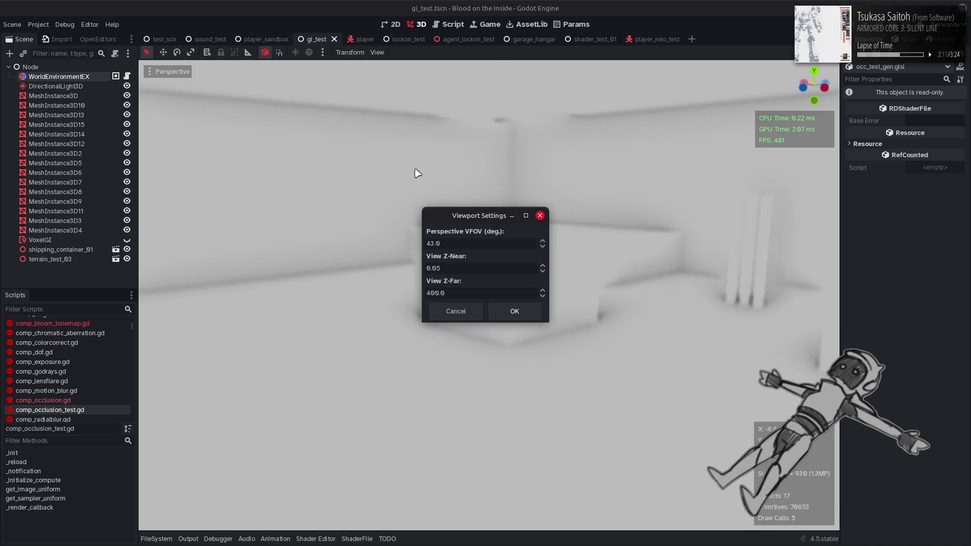
{"action": "left_click_drag", "start_coordinate": [480, 215], "coordinate": [264, 163]}
{"action": "left_click", "coordinate": [222, 217]}
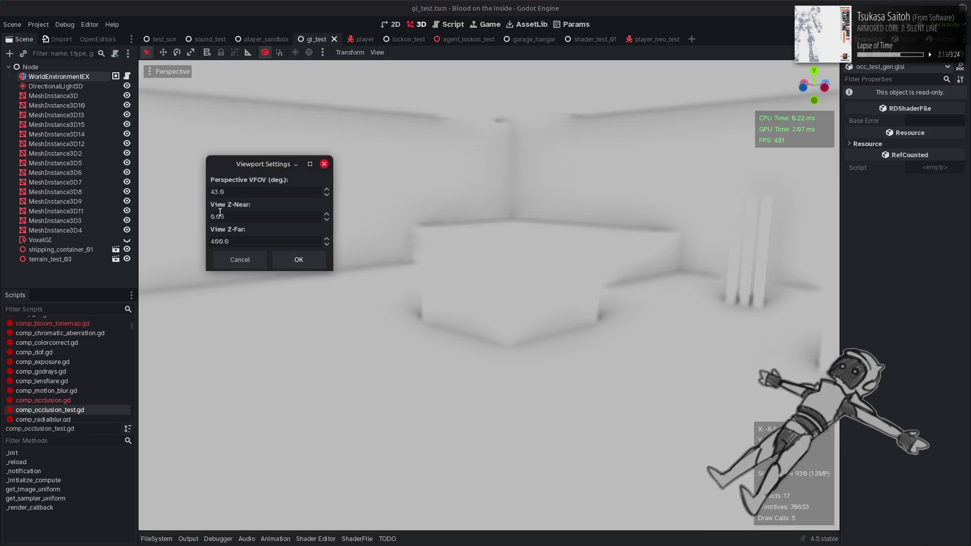
{"action": "type", "text": "0.1"}
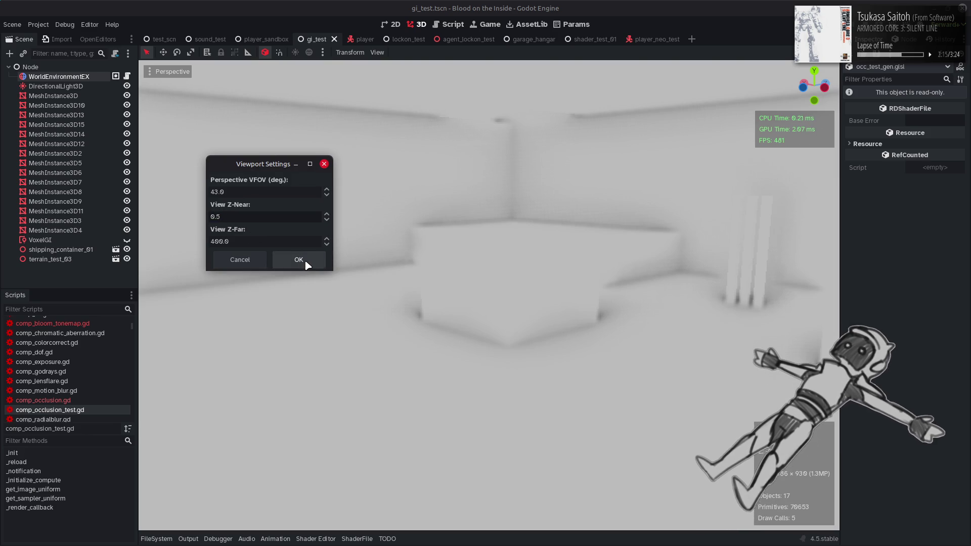
{"action": "left_click", "coordinate": [298, 260]}
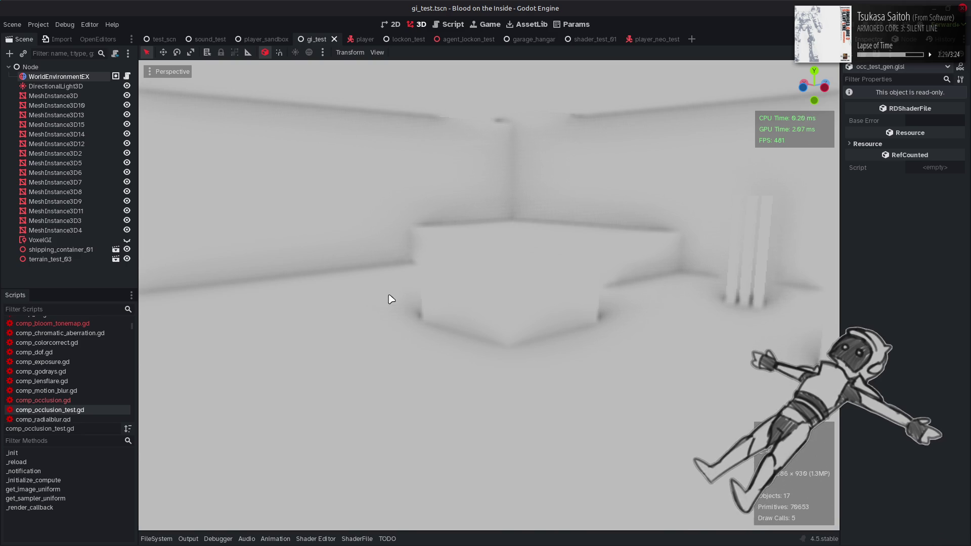
{"action": "left_click", "coordinate": [167, 534]}
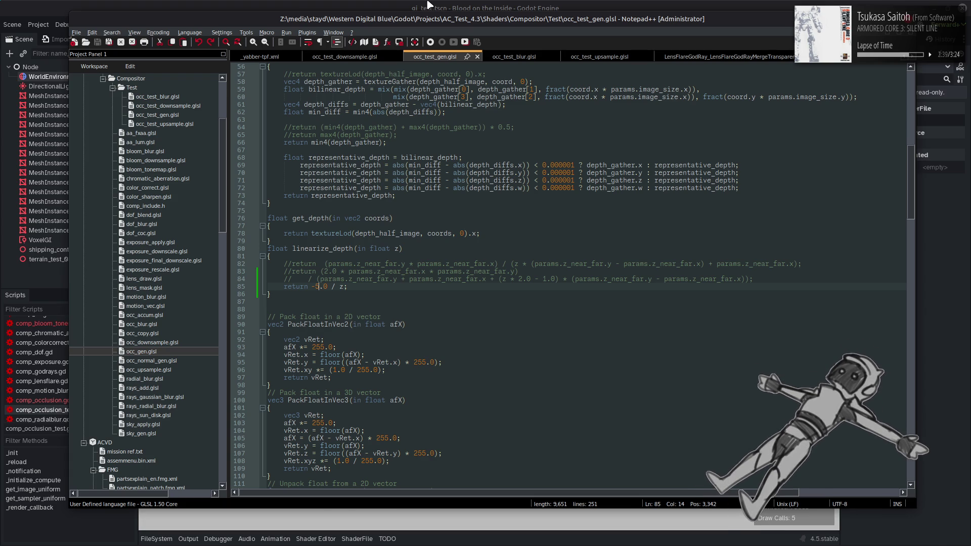
{"action": "left_click", "coordinate": [427, 5]}
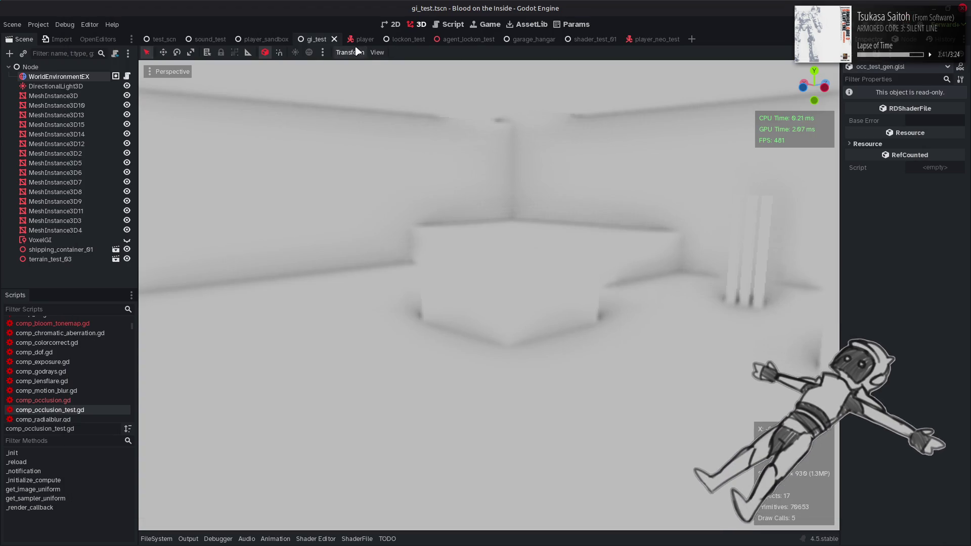
In the viewport settings, set Z-Far to 4000.0 and the vertical field of view to 30
{"action": "left_click", "coordinate": [377, 53]}
{"action": "left_click", "coordinate": [431, 173]}
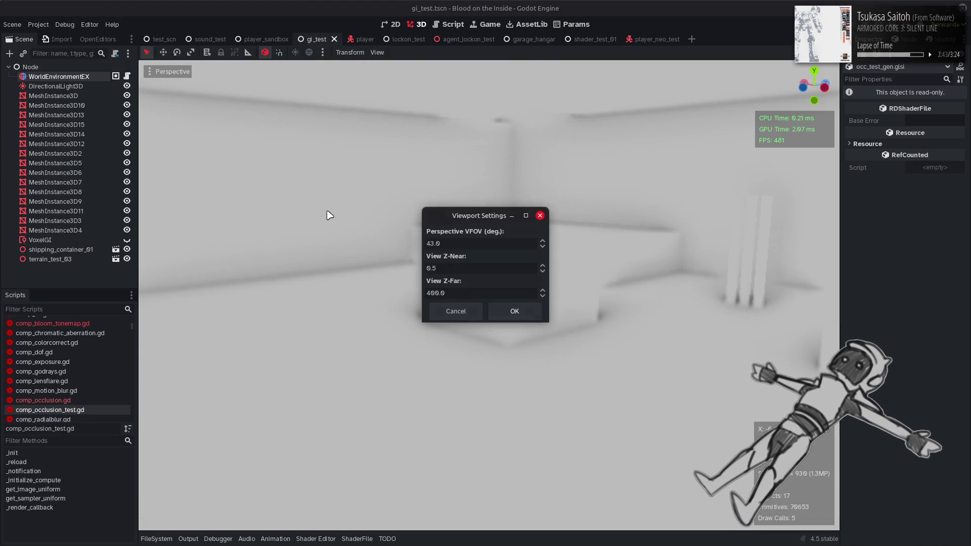
{"action": "double_click", "coordinate": [434, 293]}
{"action": "type", "text": "4000.0"}
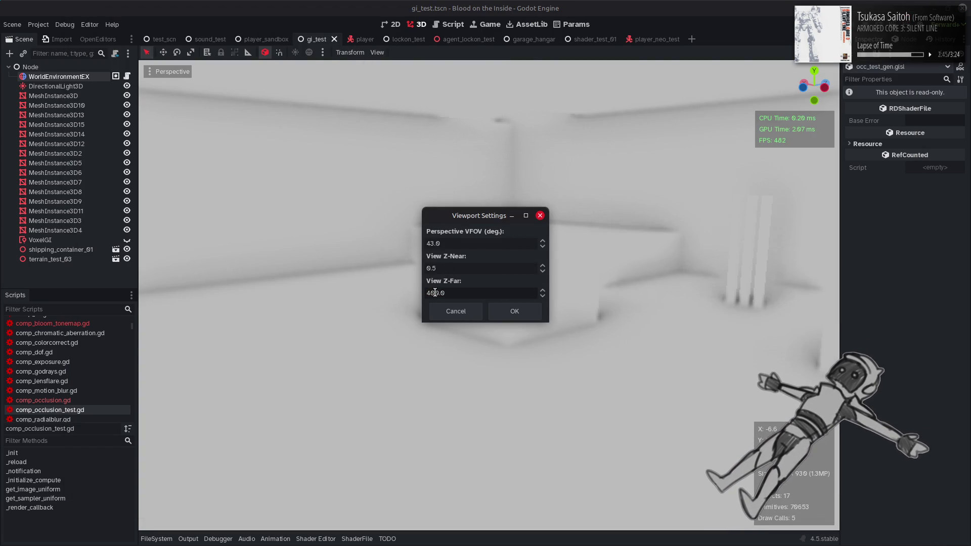
{"action": "left_click", "coordinate": [456, 242]}
{"action": "type", "text": "30"}
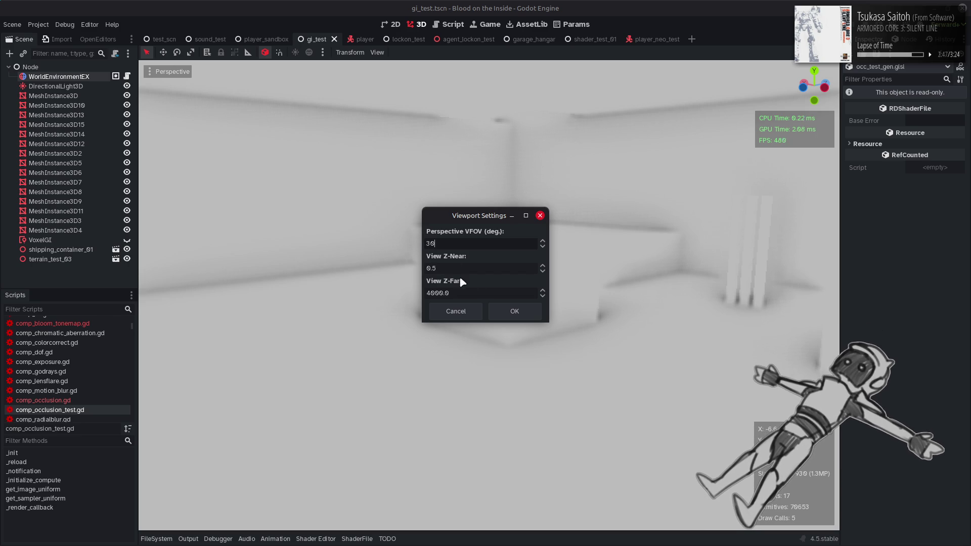
{"action": "left_click", "coordinate": [514, 311]}
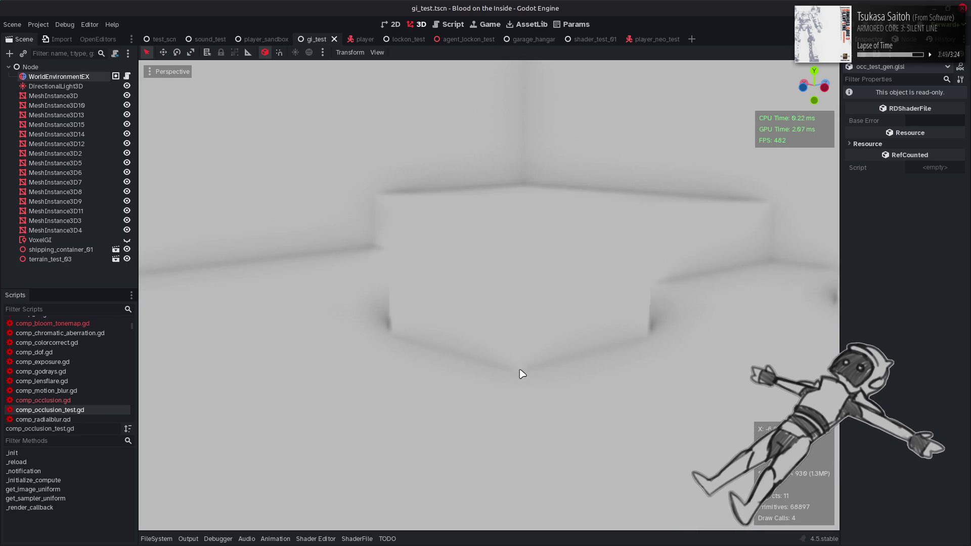
Change the viewport field of view to 90 degrees and bring up comp_occlusion_test.gd
{"action": "left_click", "coordinate": [378, 53]}
{"action": "left_click", "coordinate": [411, 175]}
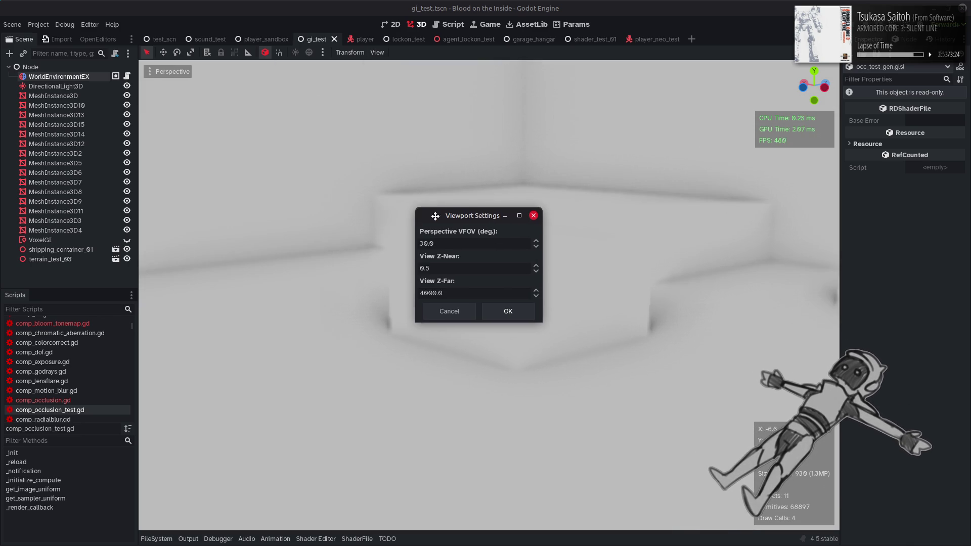
{"action": "left_click_drag", "start_coordinate": [455, 212], "coordinate": [176, 205]}
{"action": "type", "text": "90"}
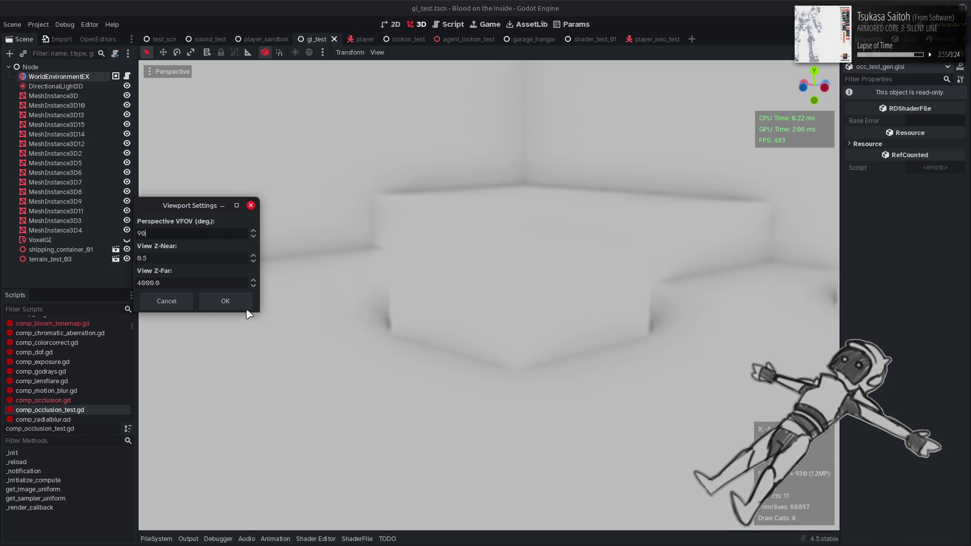
{"action": "left_click", "coordinate": [226, 300]}
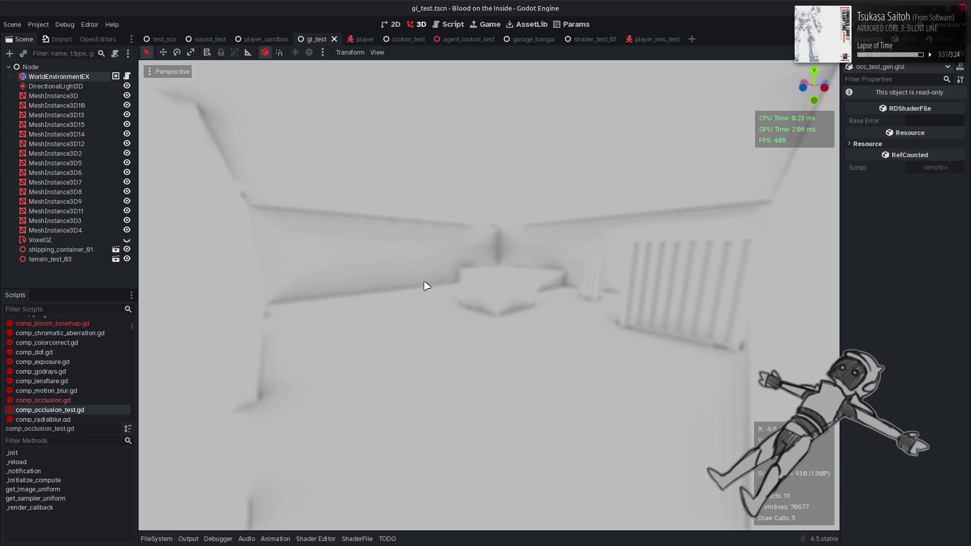
{"action": "left_click", "coordinate": [450, 24]}
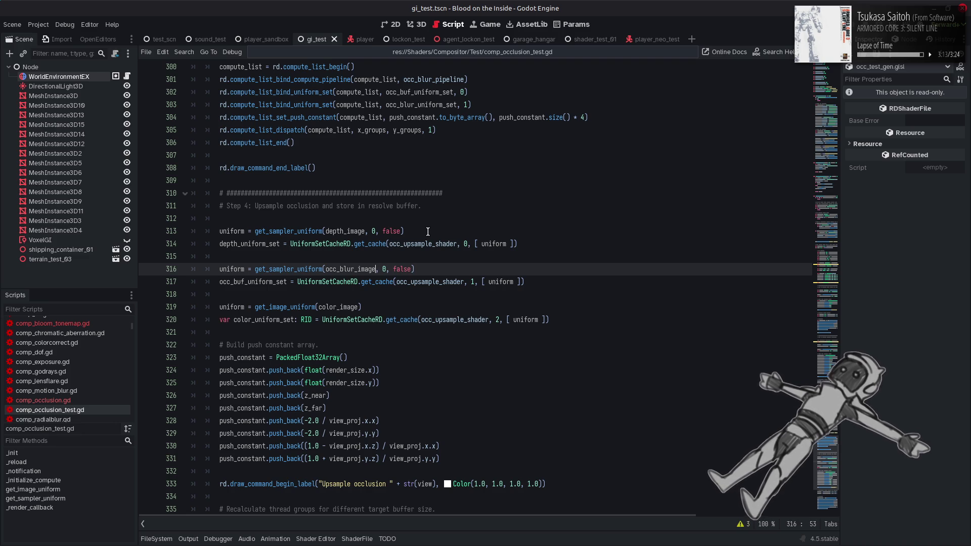
{"action": "scroll", "coordinate": [428, 231], "scroll_direction": "down", "scroll_amount": 3}
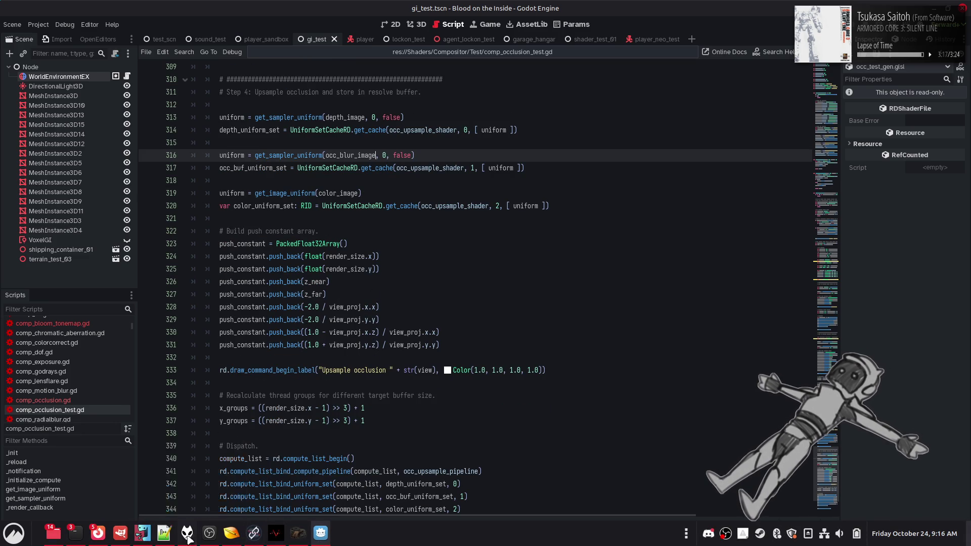
{"action": "left_click", "coordinate": [165, 540]}
{"action": "scroll", "coordinate": [324, 269], "scroll_direction": "up", "scroll_amount": 18}
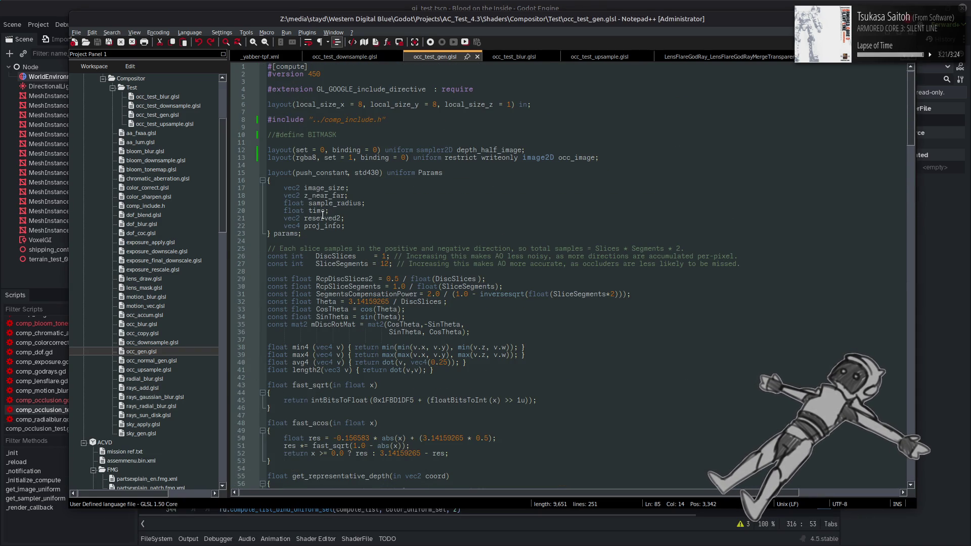
{"action": "double_click", "coordinate": [324, 218]}
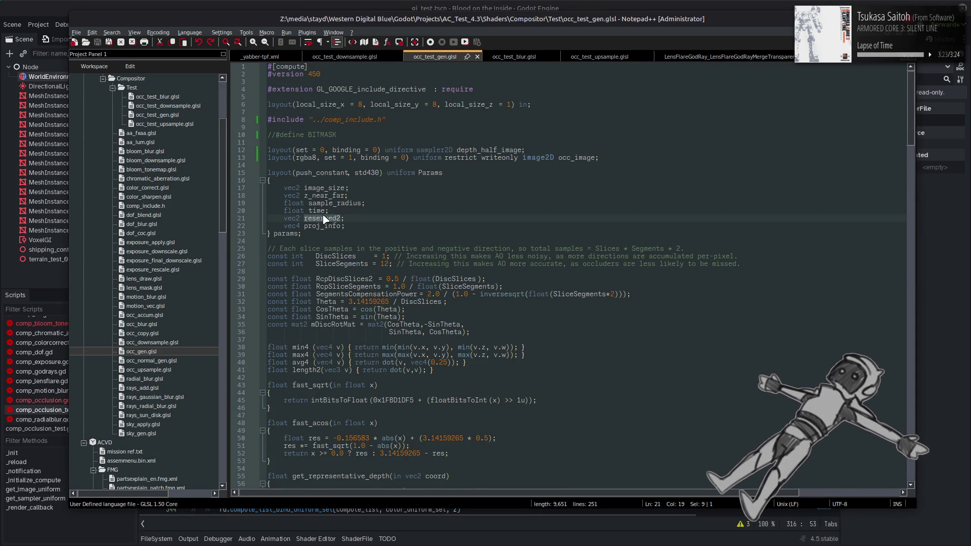
{"action": "key", "text": "alt+Tab"}
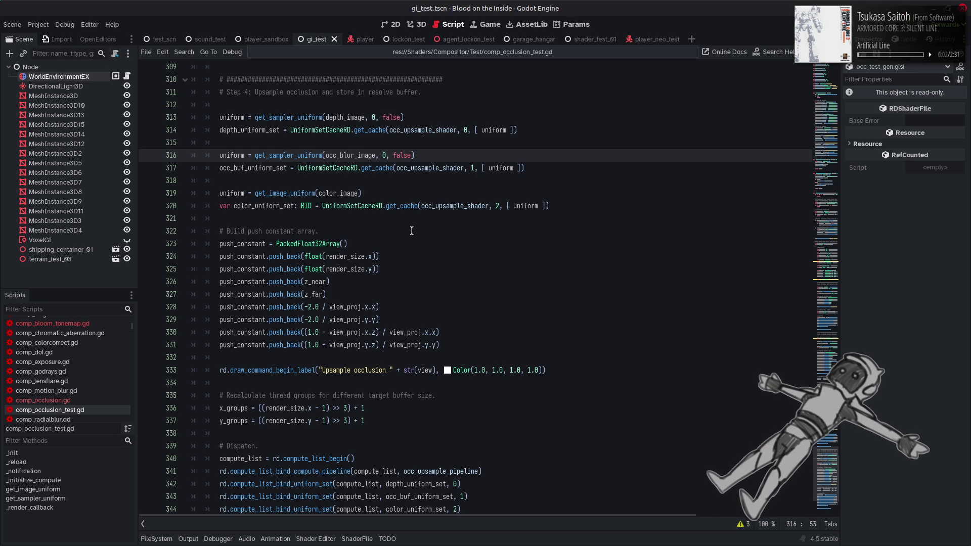
{"action": "scroll", "coordinate": [412, 231], "scroll_direction": "up", "scroll_amount": 20}
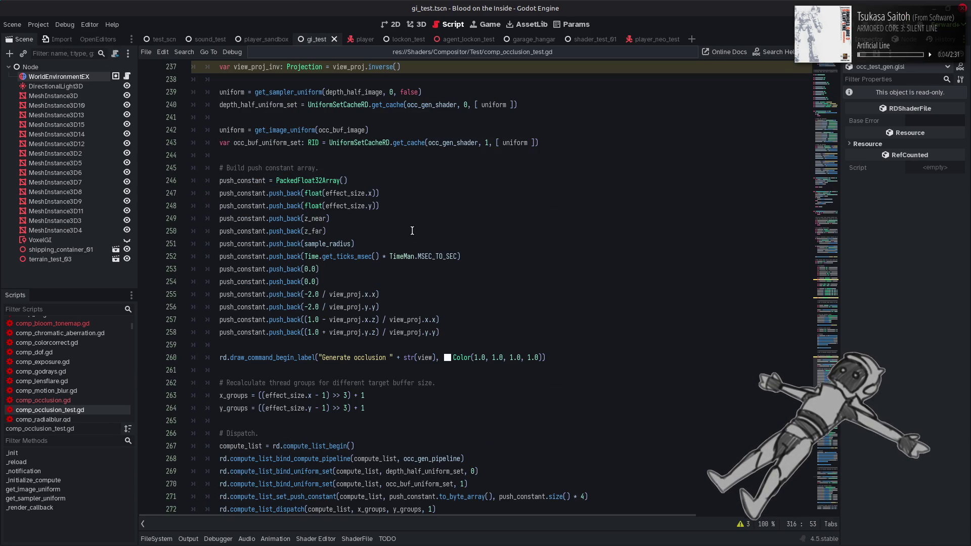
{"action": "left_click", "coordinate": [315, 270]}
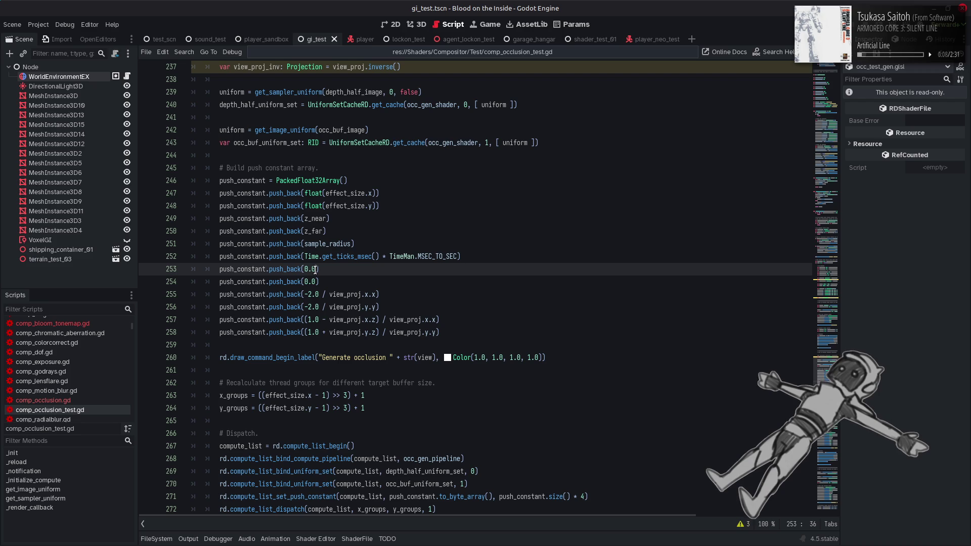
{"action": "left_click_drag", "start_coordinate": [315, 270], "coordinate": [306, 269]}
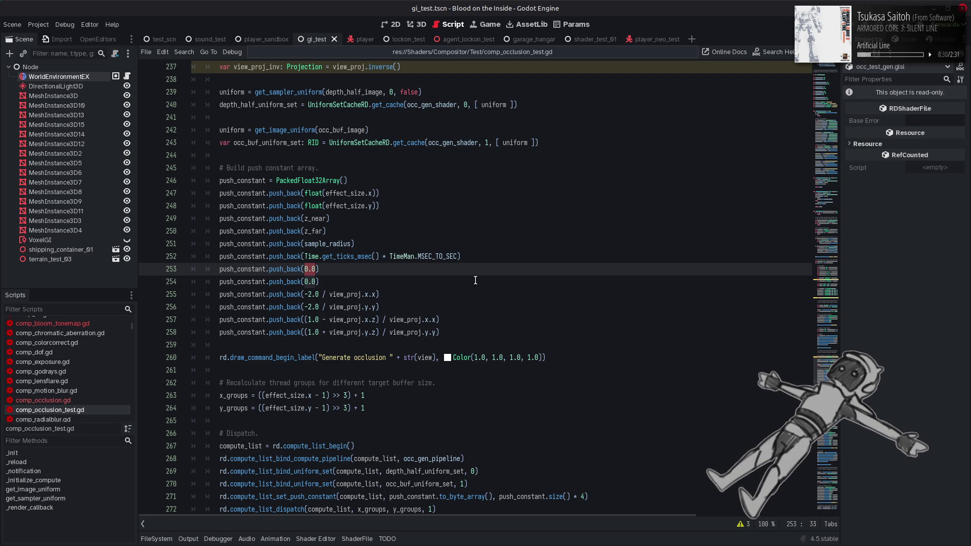
{"action": "scroll", "coordinate": [475, 280], "scroll_direction": "up", "scroll_amount": 3}
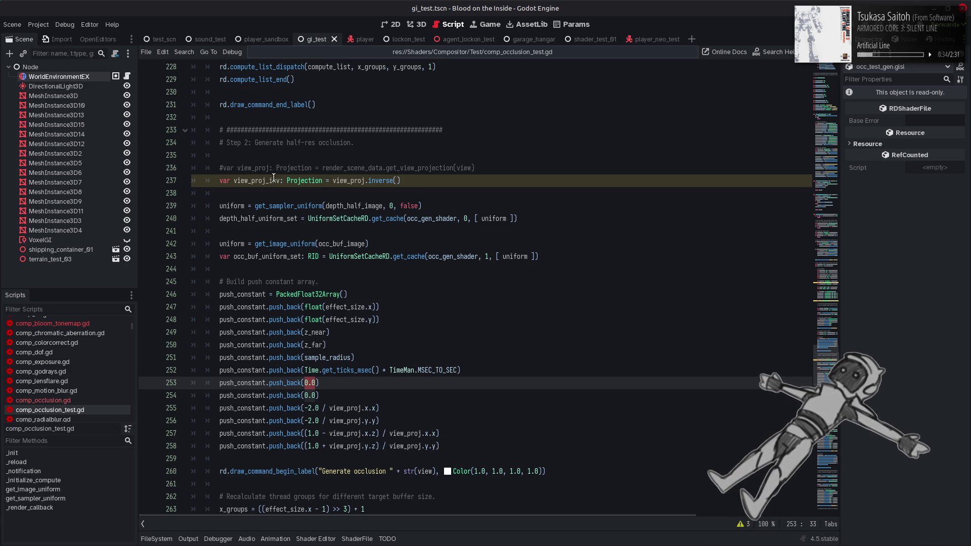
{"action": "scroll", "coordinate": [405, 285], "scroll_direction": "up", "scroll_amount": 18}
{"action": "scroll", "coordinate": [405, 286], "scroll_direction": "down", "scroll_amount": 12}
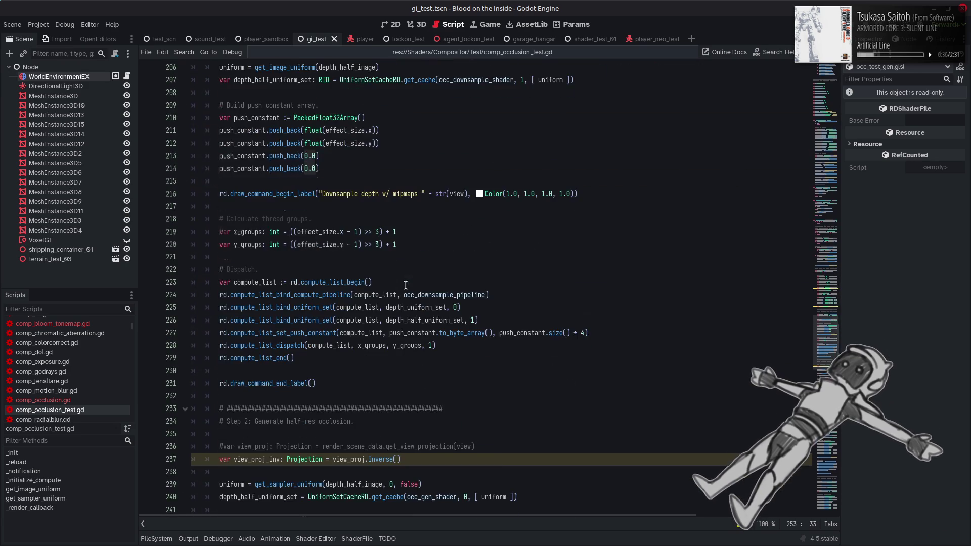
{"action": "scroll", "coordinate": [405, 285], "scroll_direction": "up", "scroll_amount": 10}
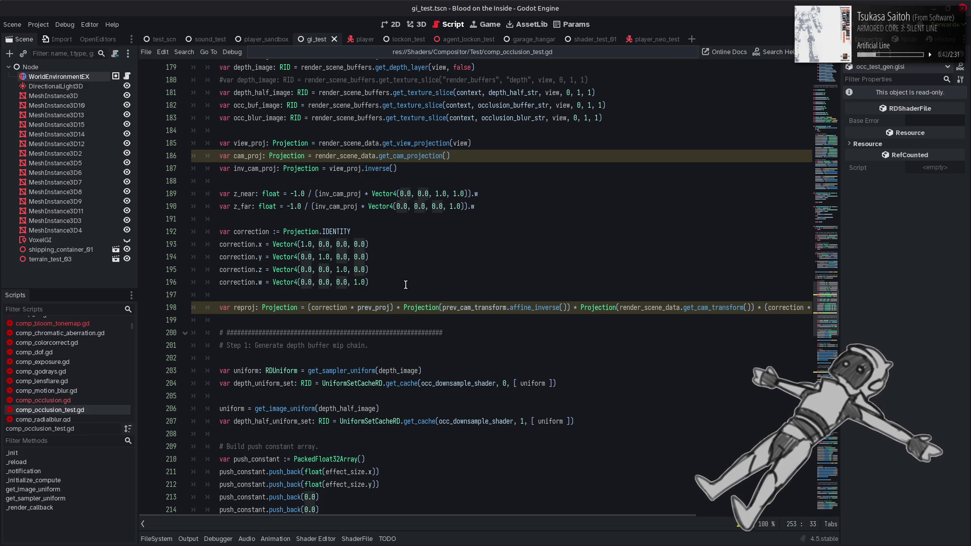
{"action": "scroll", "coordinate": [406, 285], "scroll_direction": "up", "scroll_amount": 3}
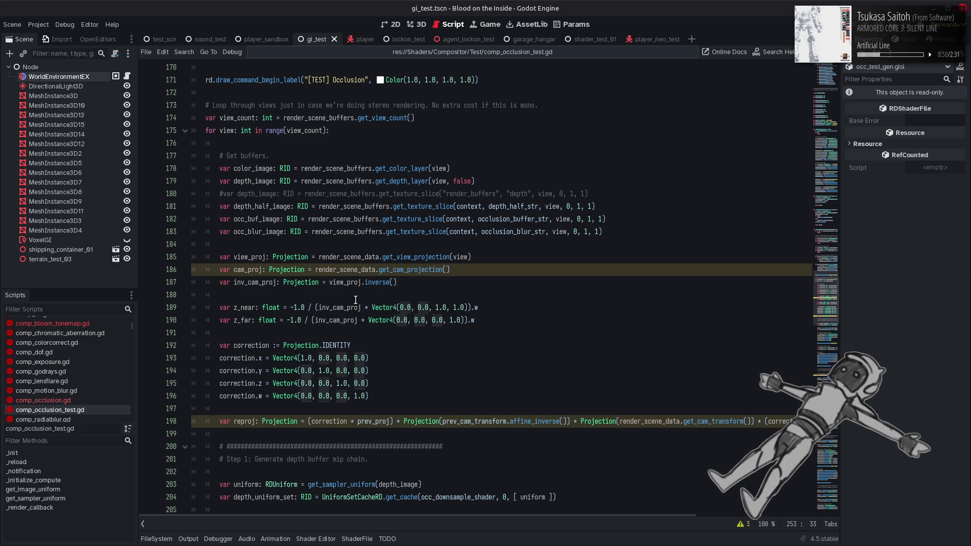
{"action": "double_click", "coordinate": [350, 282]}
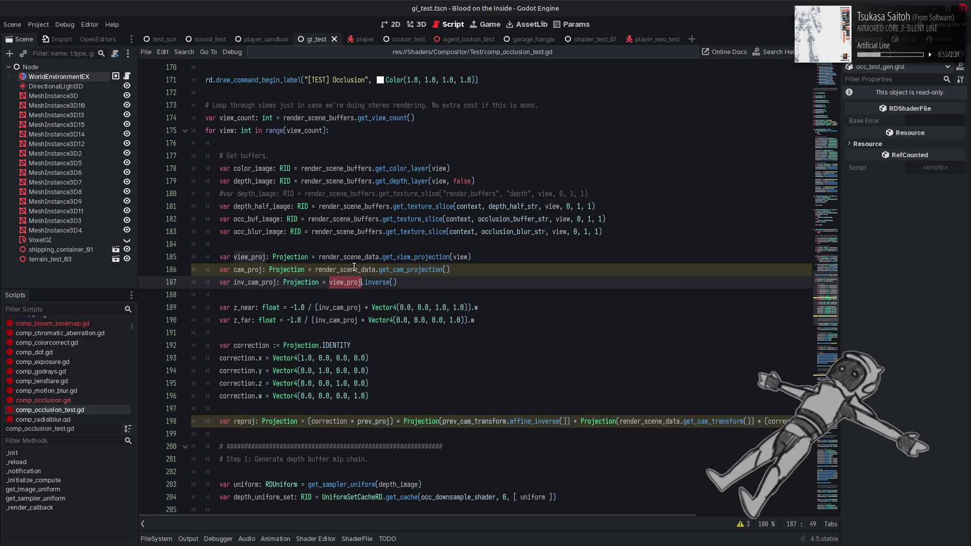
{"action": "double_click", "coordinate": [409, 269]}
{"action": "right_click", "coordinate": [410, 272]}
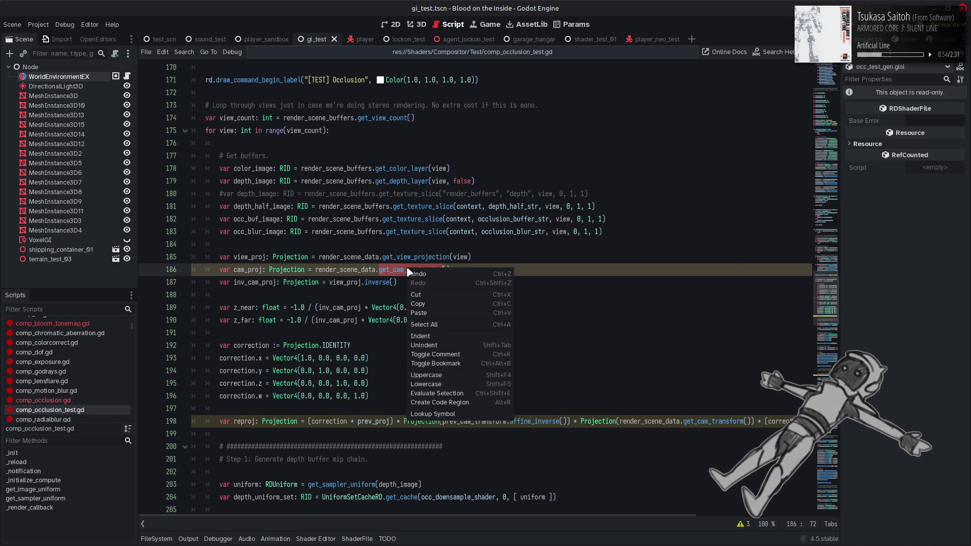
{"action": "left_click", "coordinate": [445, 414]}
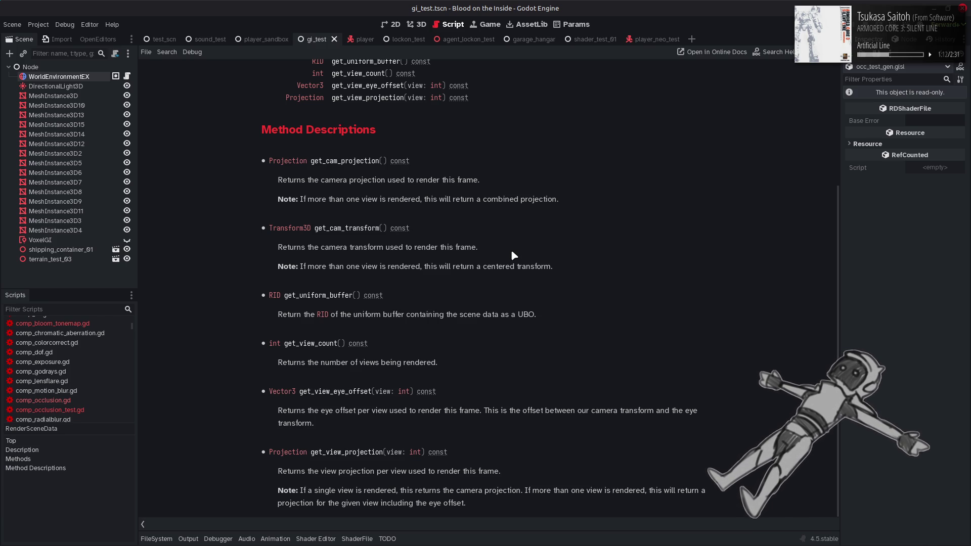
{"action": "scroll", "coordinate": [512, 252], "scroll_direction": "up", "scroll_amount": 3}
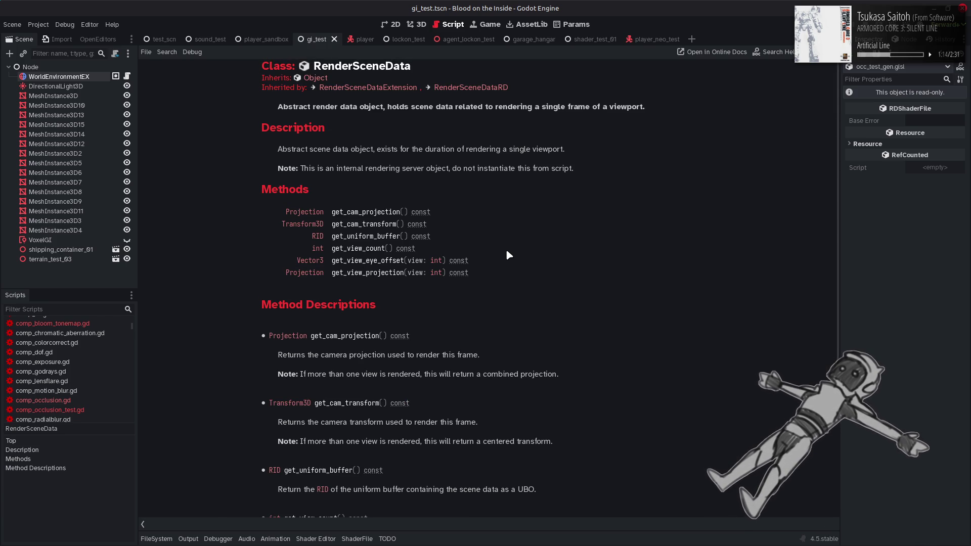
{"action": "key", "text": "alt+Left"}
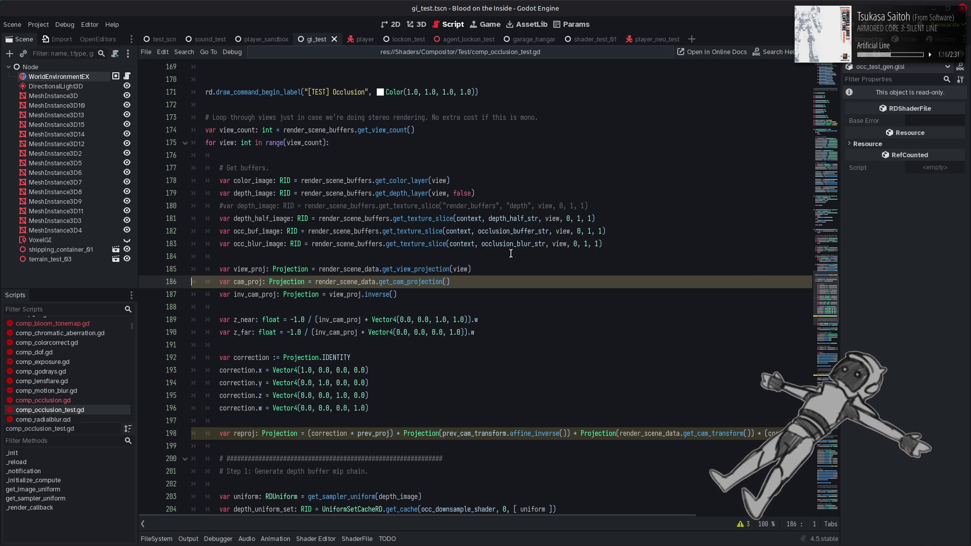
Look over _render_callback in the compositor script, then return to occ_test_gen.glsl in Notepad++
{"action": "scroll", "coordinate": [423, 260], "scroll_direction": "up", "scroll_amount": 10}
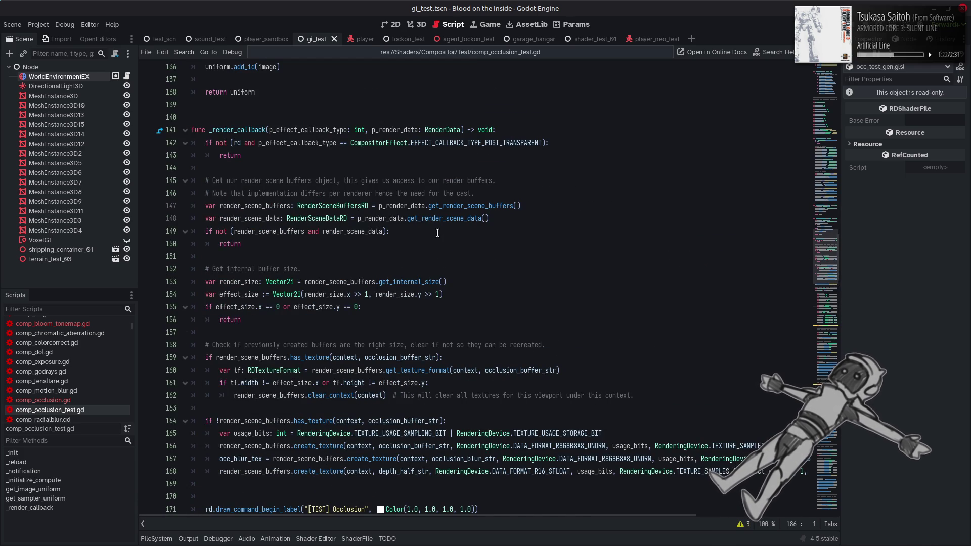
{"action": "scroll", "coordinate": [438, 233], "scroll_direction": "down", "scroll_amount": 7}
{"action": "scroll", "coordinate": [438, 233], "scroll_direction": "up", "scroll_amount": 4}
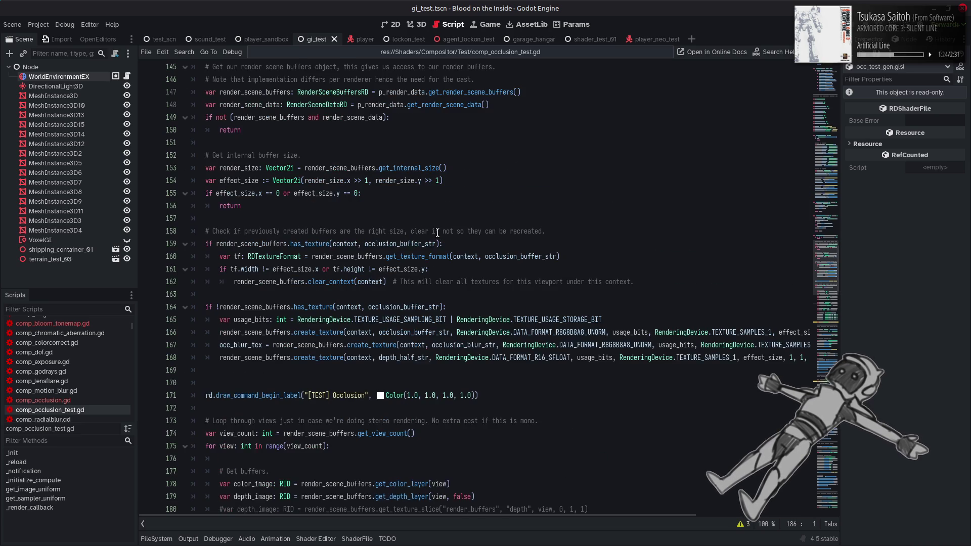
{"action": "scroll", "coordinate": [437, 232], "scroll_direction": "up", "scroll_amount": 2}
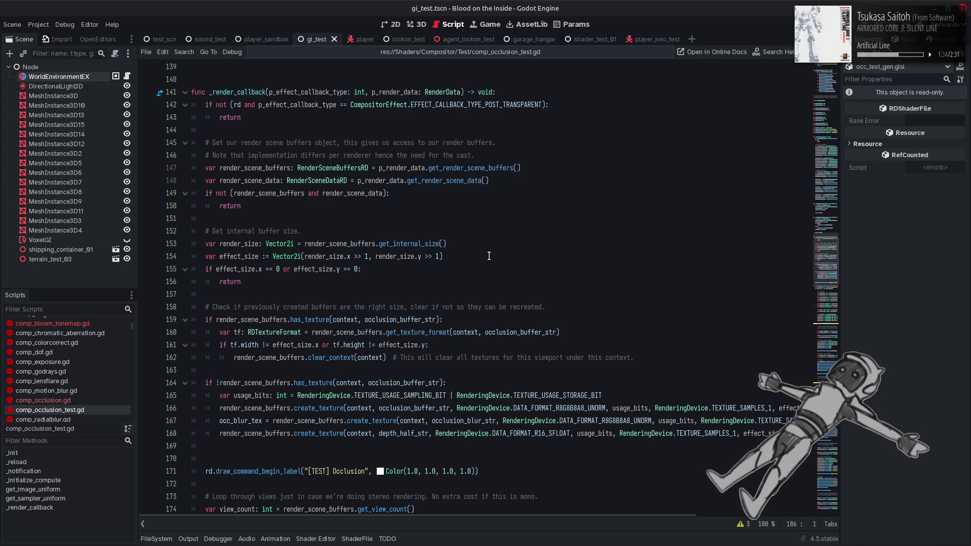
{"action": "scroll", "coordinate": [489, 255], "scroll_direction": "down", "scroll_amount": 5}
{"action": "key", "text": "alt+Tab"}
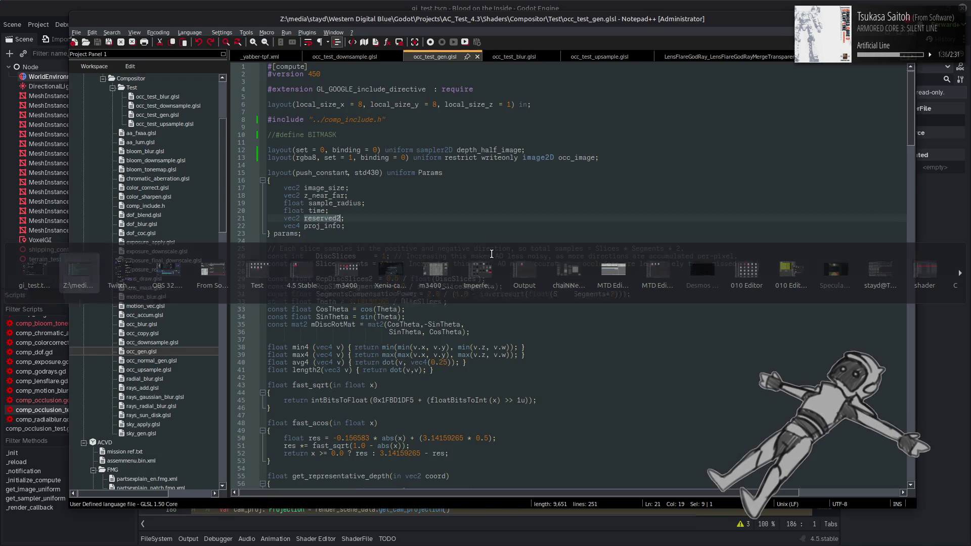
Cycle through the open windows and bring the Firefox browser to the front
{"action": "key", "text": "alt+Tab"}
{"action": "key", "text": "alt+Tab"}
{"action": "key", "text": "alt+Tab"}
{"action": "key", "text": "alt+Tab"}
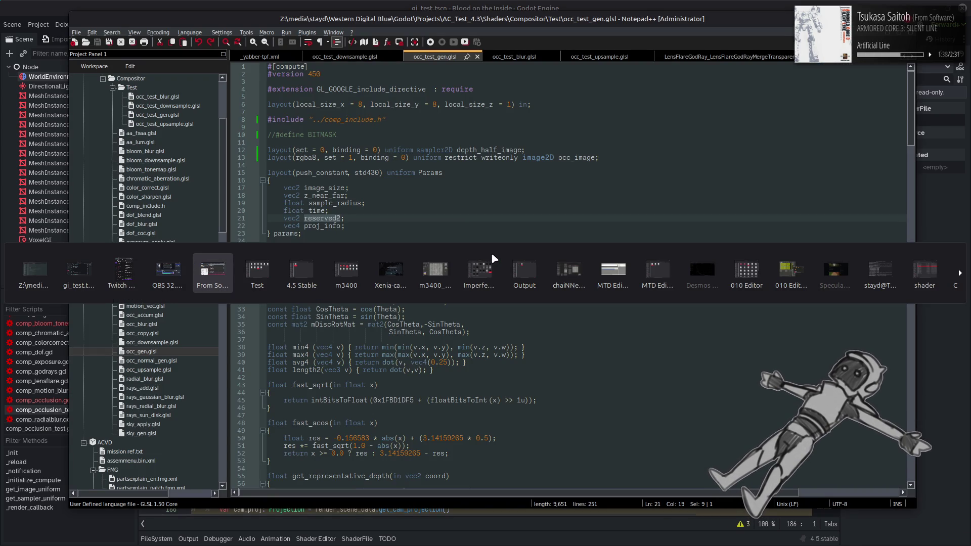
{"action": "key", "text": "alt+Tab"}
{"action": "key", "text": "alt+Tab"}
{"action": "key", "text": "alt+Tab"}
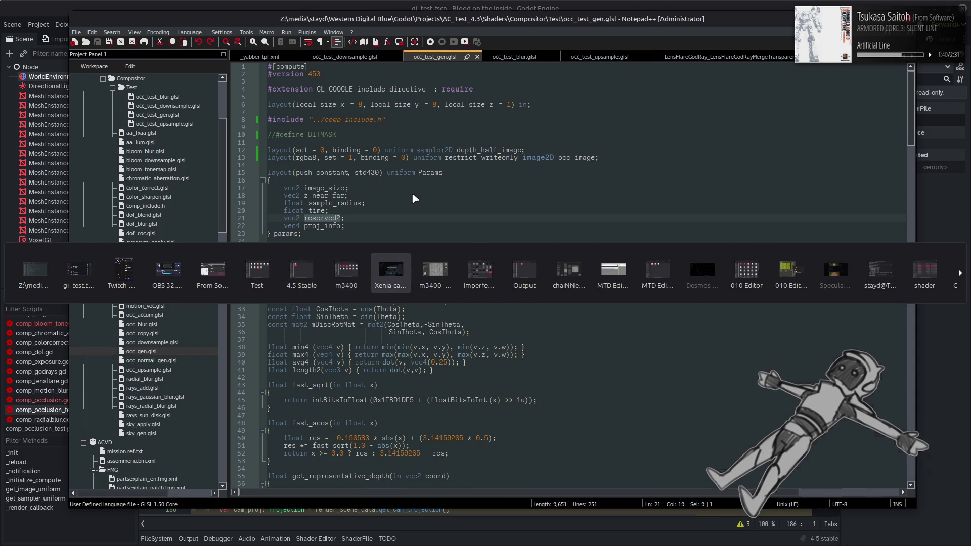
{"action": "key", "text": "alt+Tab"}
{"action": "key", "text": "alt+Tab"}
{"action": "key", "text": "alt+Tab"}
{"action": "key", "text": "alt+Tab"}
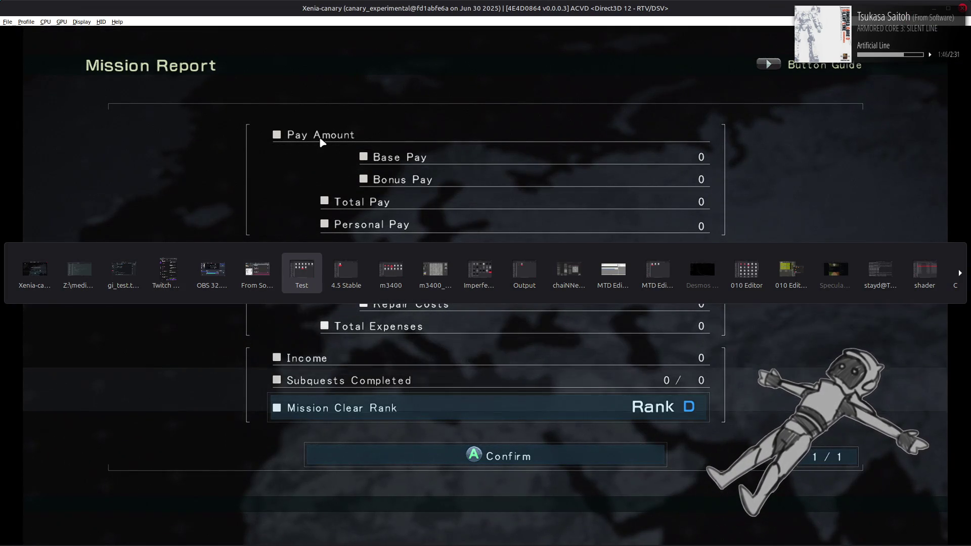
{"action": "left_click", "coordinate": [702, 271]}
Search Google for 'projection matrix field of view' from a new Firefox tab
{"action": "right_click", "coordinate": [262, 12]}
{"action": "left_click", "coordinate": [276, 16]}
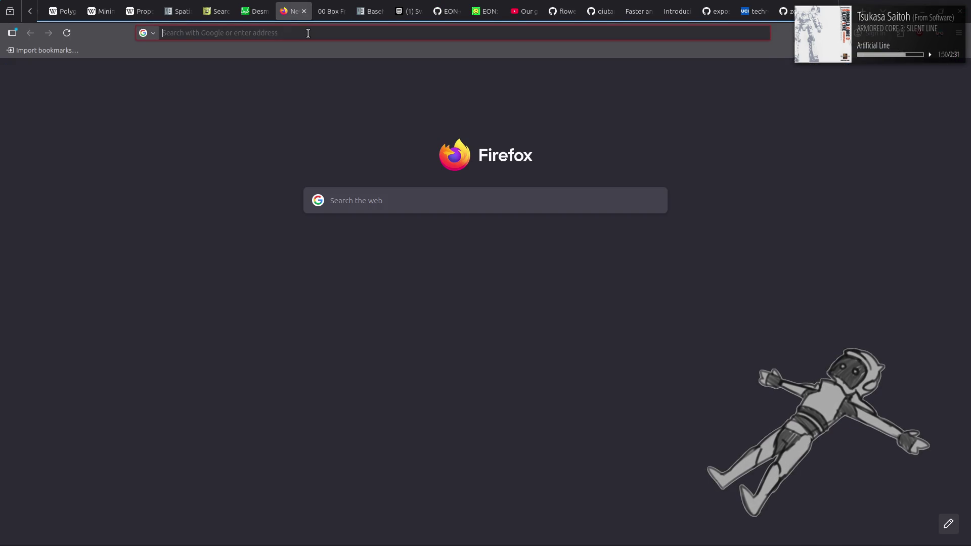
{"action": "type", "text": "projection mat"}
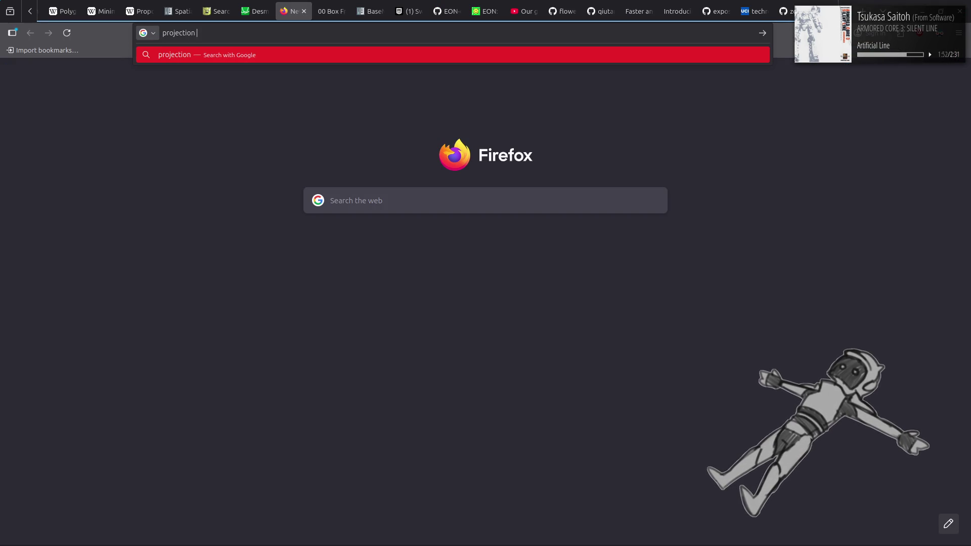
{"action": "type", "text": "rix vie"}
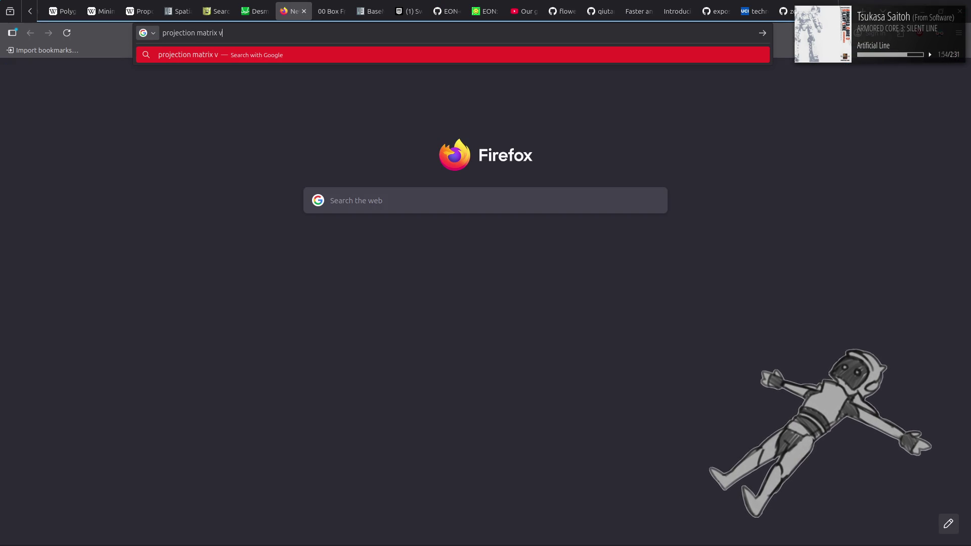
{"action": "key", "text": "BackSpace"}
{"action": "key", "text": "BackSpace"}
{"action": "key", "text": "BackSpace"}
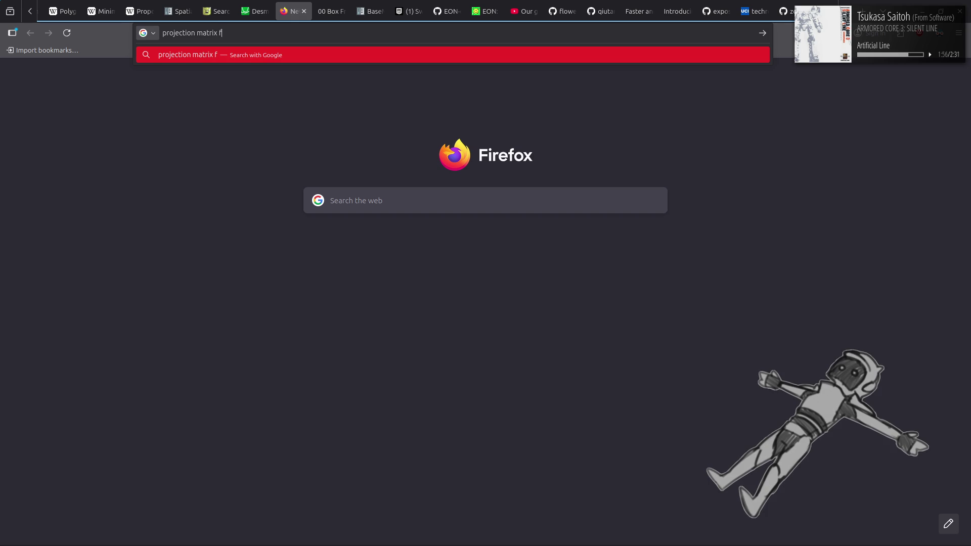
{"action": "type", "text": "field of view"}
{"action": "key", "text": "Return"}
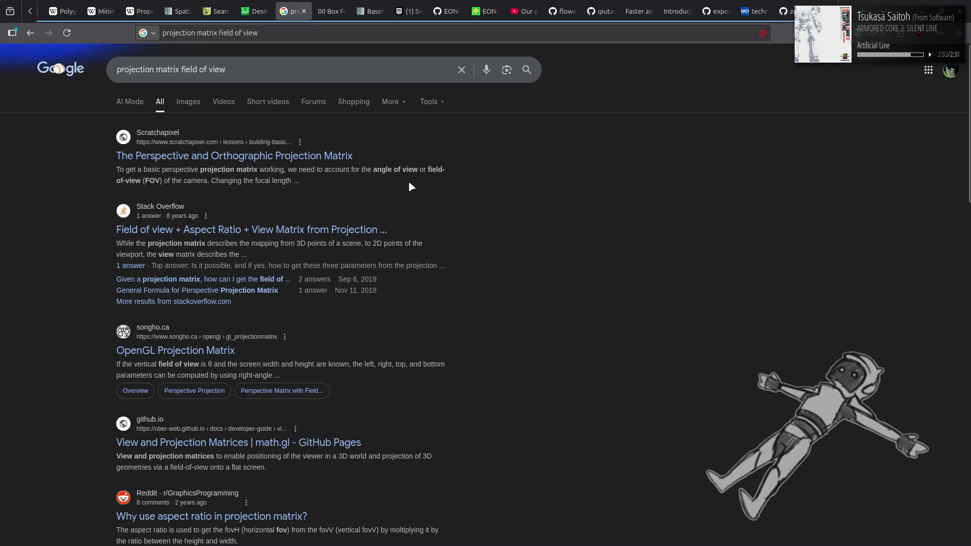
Open the Scratchapixel projection matrix article and read through its opening sections
{"action": "left_click", "coordinate": [346, 159]}
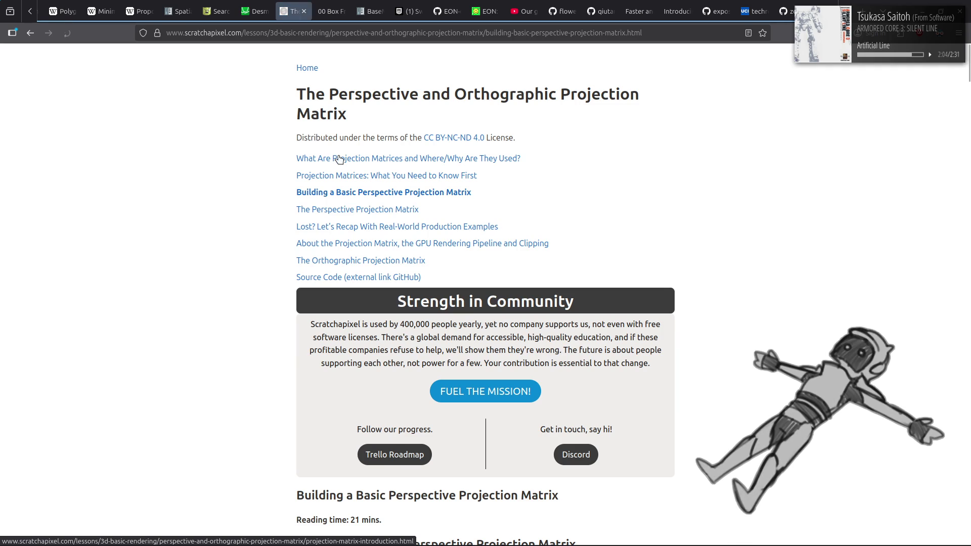
{"action": "scroll", "coordinate": [175, 219], "scroll_direction": "down", "scroll_amount": 5}
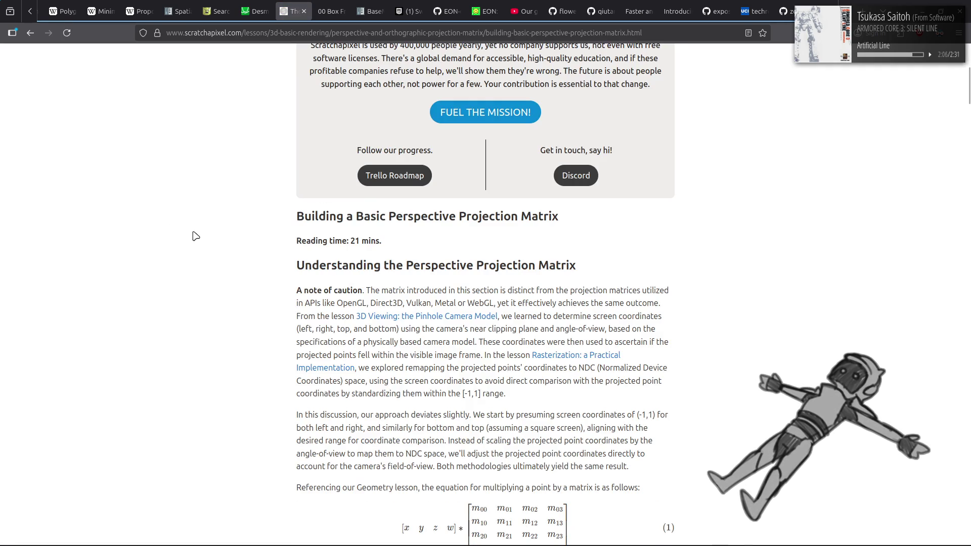
{"action": "scroll", "coordinate": [196, 236], "scroll_direction": "down", "scroll_amount": 8}
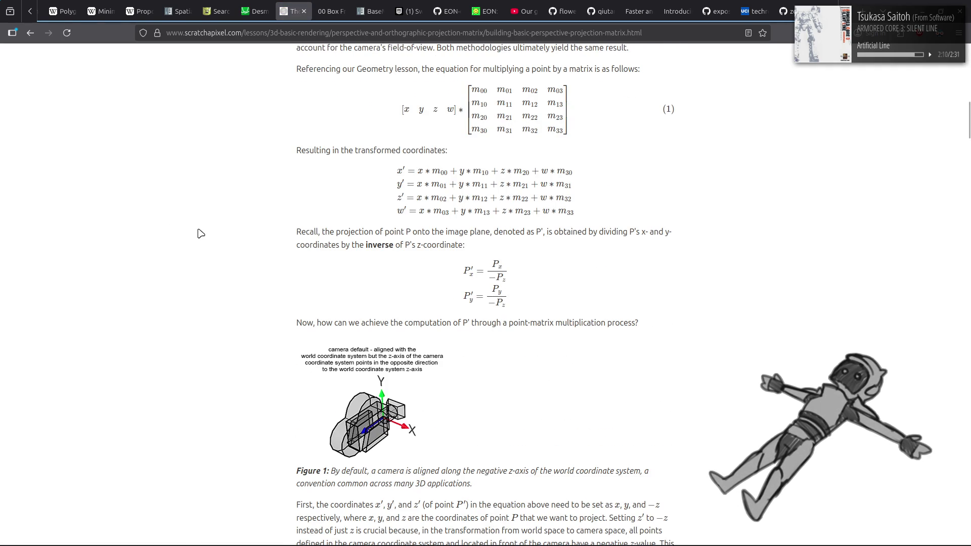
{"action": "scroll", "coordinate": [202, 234], "scroll_direction": "down", "scroll_amount": 8}
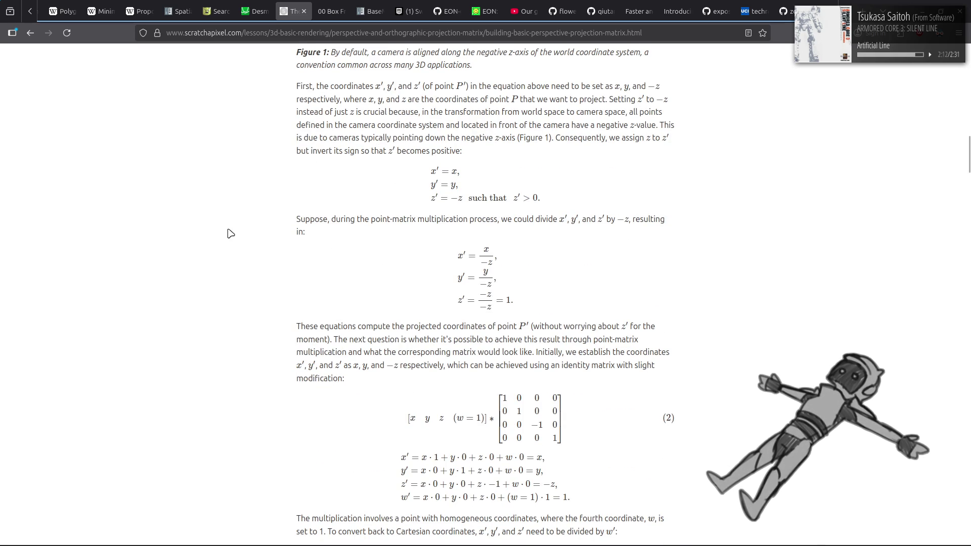
{"action": "scroll", "coordinate": [230, 235], "scroll_direction": "down", "scroll_amount": 5}
{"action": "scroll", "coordinate": [230, 234], "scroll_direction": "down", "scroll_amount": 6}
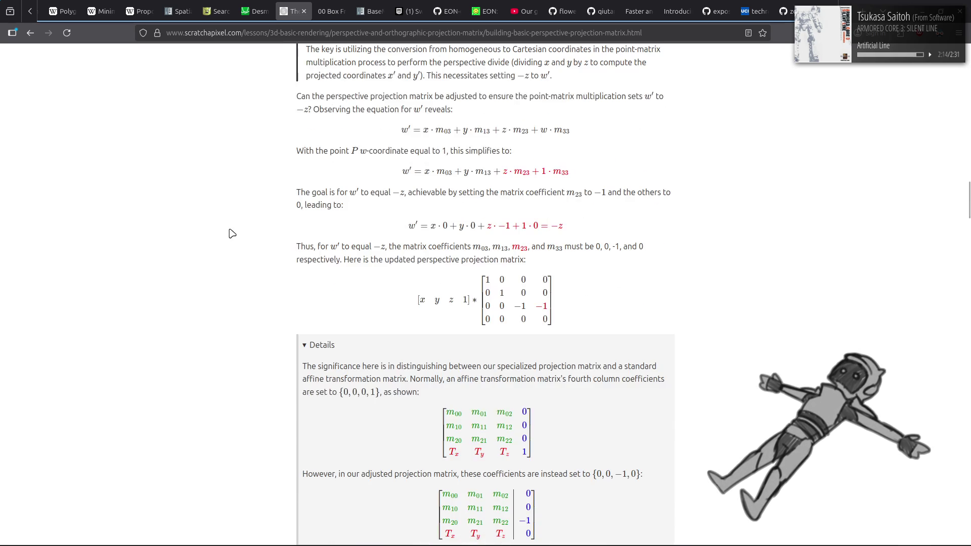
{"action": "scroll", "coordinate": [230, 238], "scroll_direction": "down", "scroll_amount": 9}
{"action": "scroll", "coordinate": [230, 239], "scroll_direction": "down", "scroll_amount": 5}
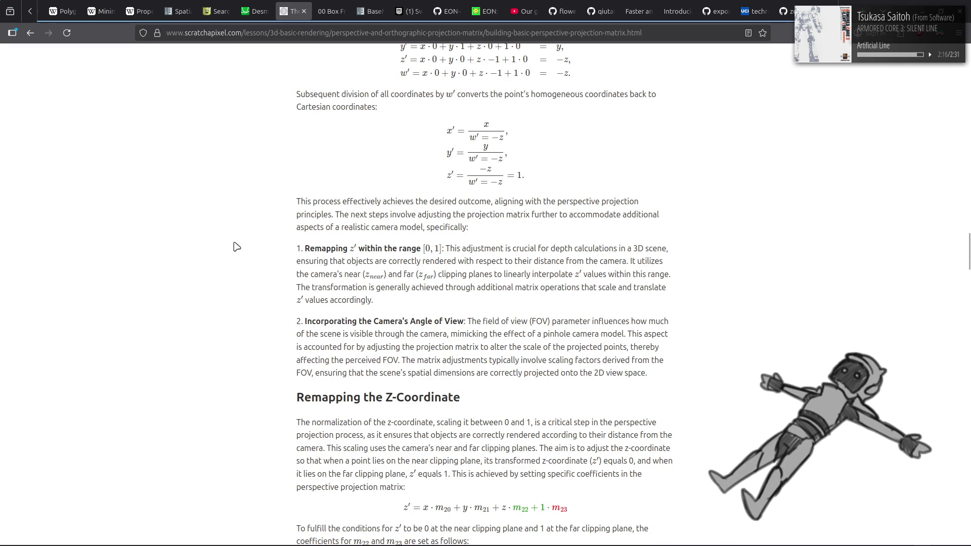
{"action": "scroll", "coordinate": [234, 241], "scroll_direction": "down", "scroll_amount": 4}
{"action": "scroll", "coordinate": [287, 229], "scroll_direction": "down", "scroll_amount": 4}
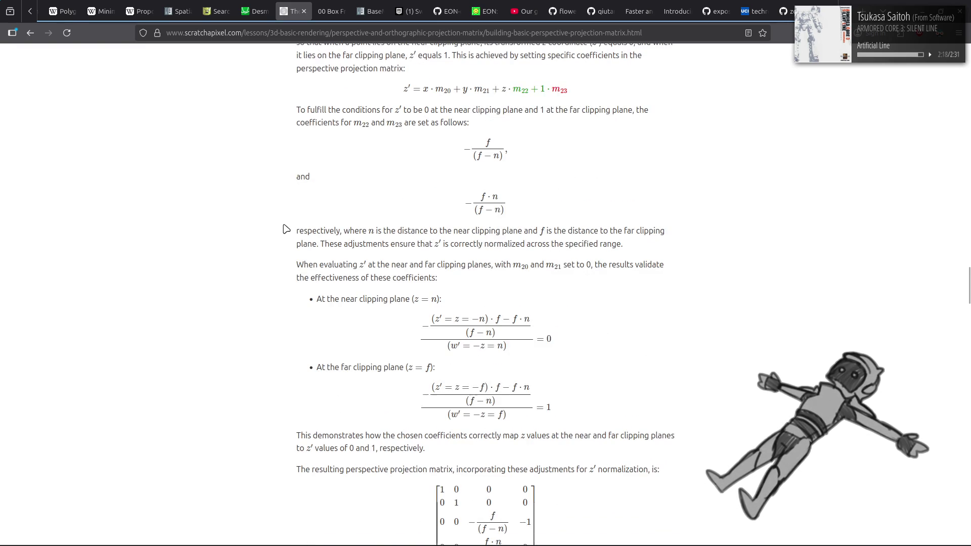
{"action": "scroll", "coordinate": [286, 229], "scroll_direction": "down", "scroll_amount": 4}
{"action": "scroll", "coordinate": [286, 229], "scroll_direction": "down", "scroll_amount": 2}
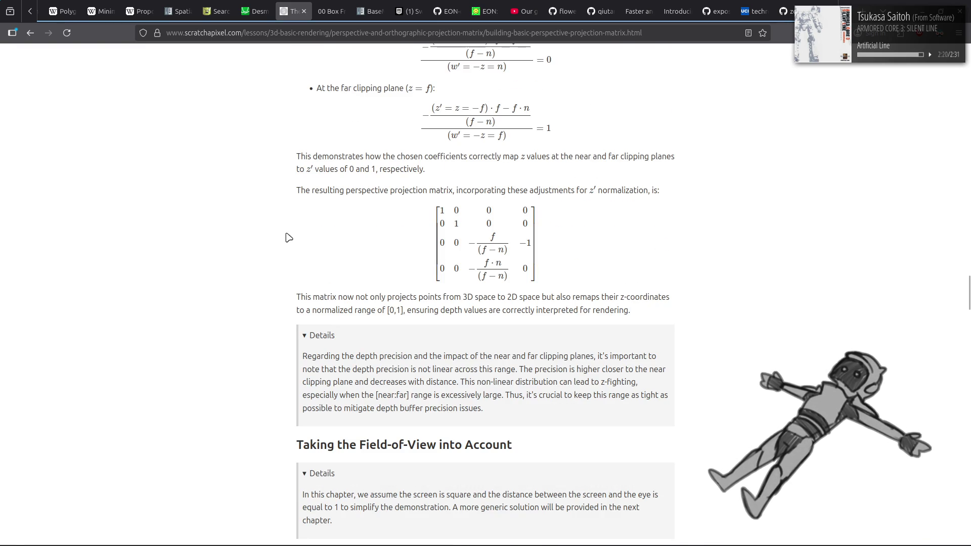
{"action": "scroll", "coordinate": [286, 233], "scroll_direction": "down", "scroll_amount": 4}
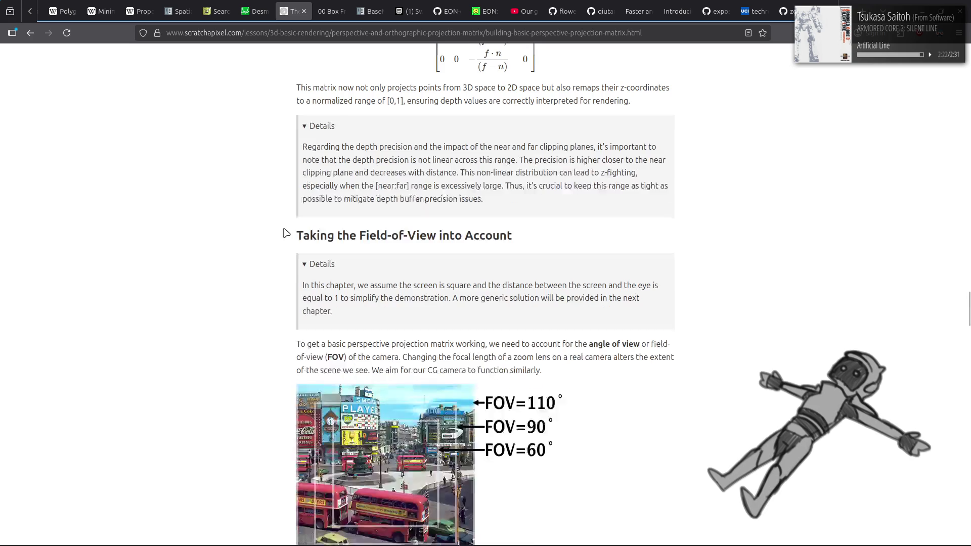
Read down to the FOV scaling factor S = 1/tan(fov/2·π/180) and the full matrix, then switch windows
{"action": "scroll", "coordinate": [286, 232], "scroll_direction": "down", "scroll_amount": 4}
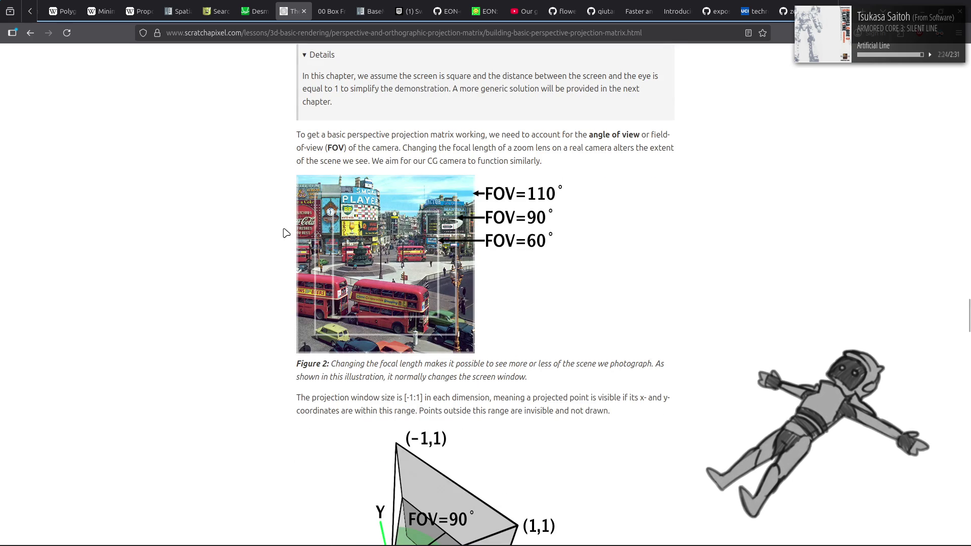
{"action": "scroll", "coordinate": [286, 233], "scroll_direction": "down", "scroll_amount": 11}
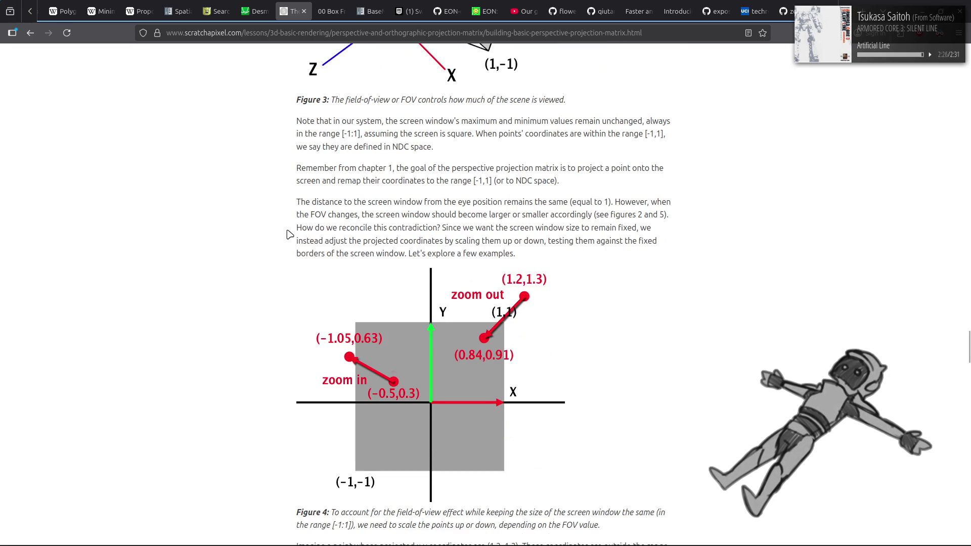
{"action": "scroll", "coordinate": [286, 234], "scroll_direction": "down", "scroll_amount": 15}
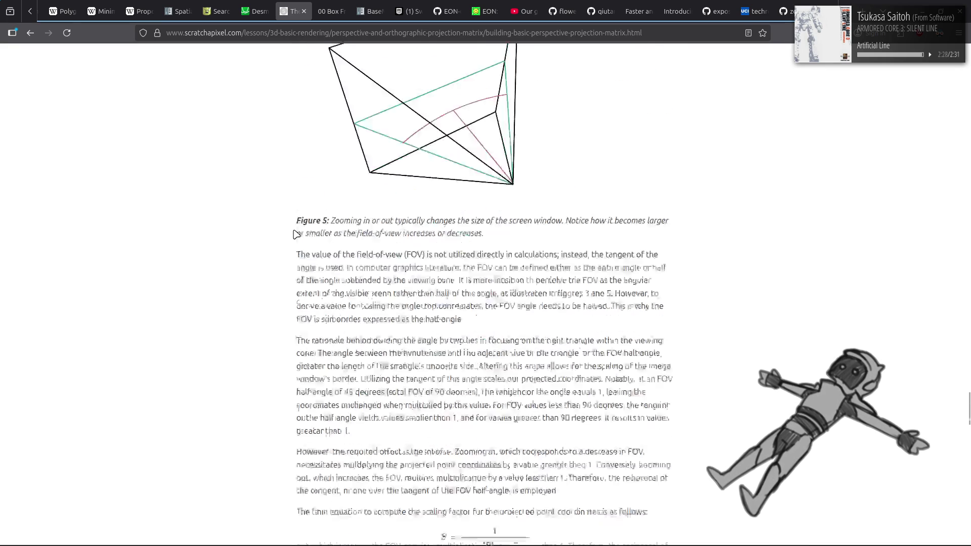
{"action": "scroll", "coordinate": [296, 235], "scroll_direction": "down", "scroll_amount": 1}
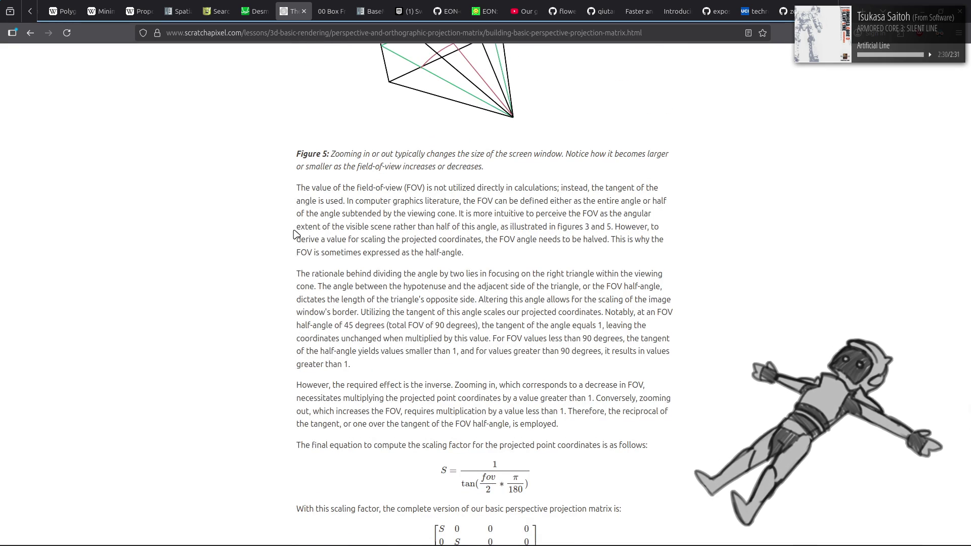
{"action": "scroll", "coordinate": [296, 234], "scroll_direction": "down", "scroll_amount": 2}
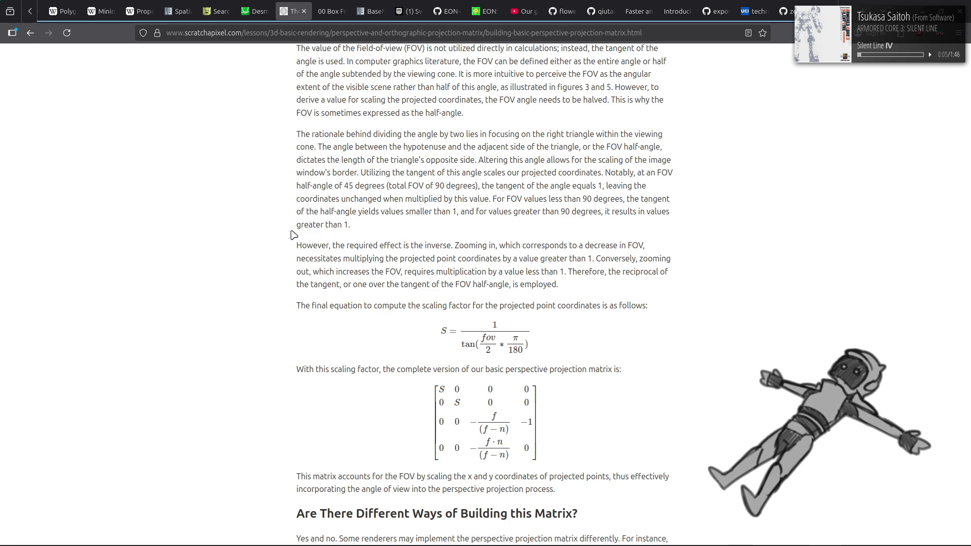
{"action": "scroll", "coordinate": [294, 234], "scroll_direction": "down", "scroll_amount": 1}
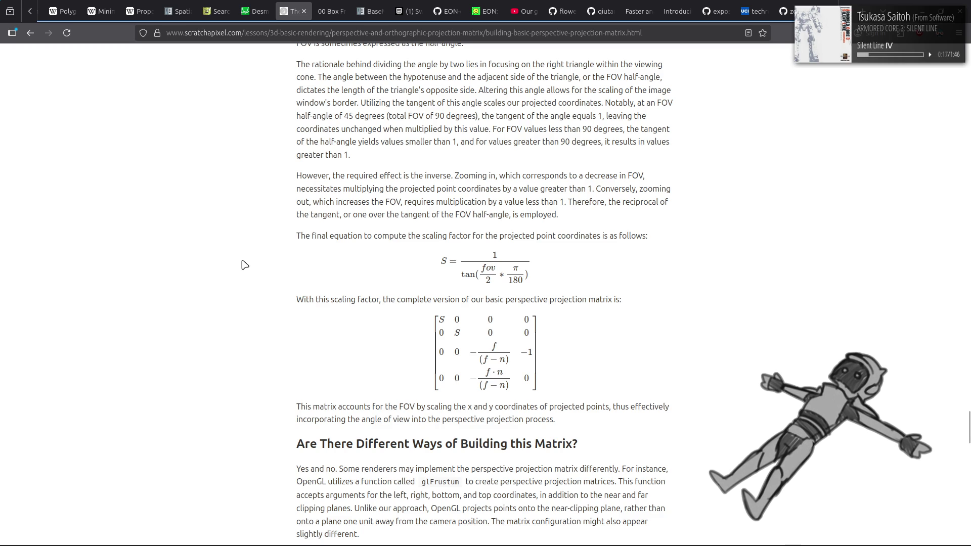
{"action": "scroll", "coordinate": [245, 265], "scroll_direction": "down", "scroll_amount": 7}
{"action": "scroll", "coordinate": [308, 231], "scroll_direction": "up", "scroll_amount": 7}
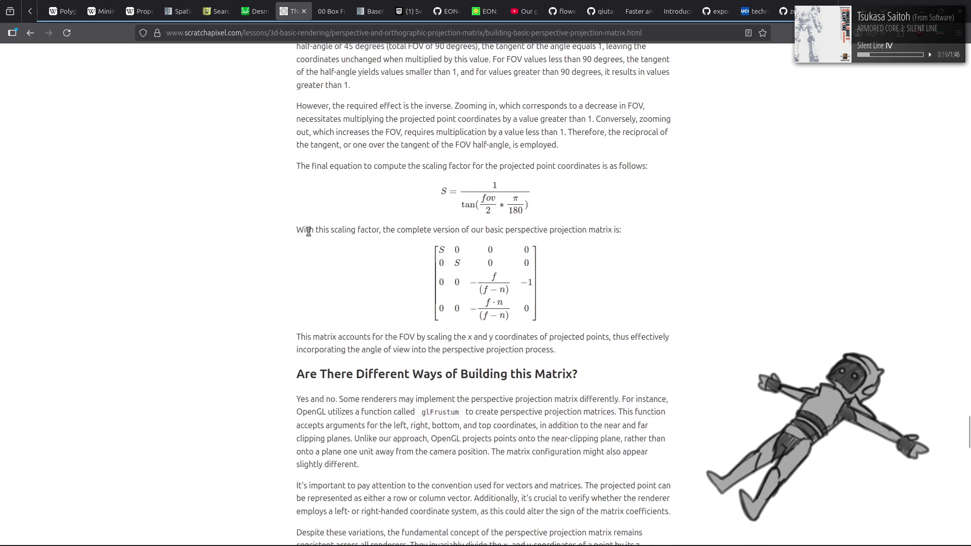
{"action": "key", "text": "alt+Tab"}
{"action": "key", "text": "alt+Tab"}
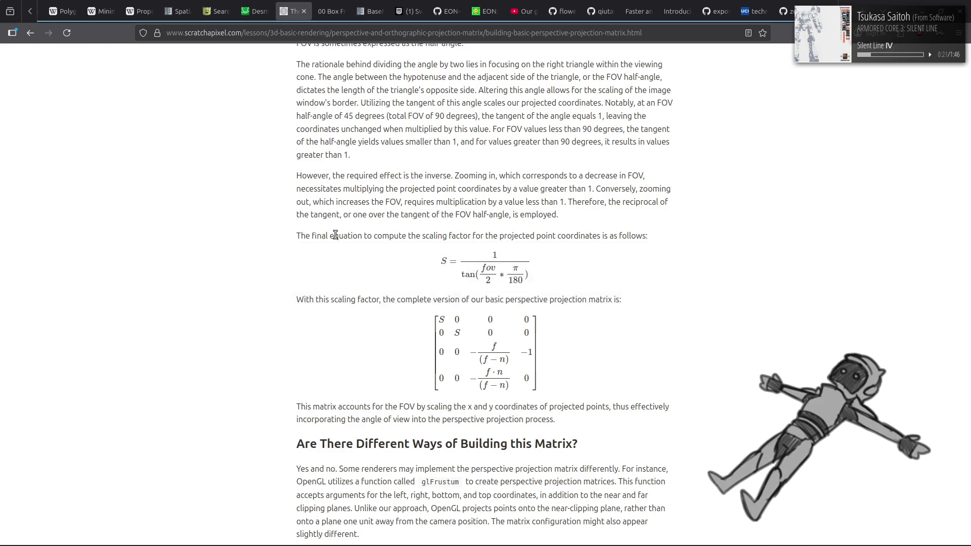
{"action": "key", "text": "alt+Tab"}
{"action": "key", "text": "alt+Tab"}
{"action": "key", "text": "alt+Tab"}
{"action": "key", "text": "alt+Tab"}
{"action": "key", "text": "alt+Tab"}
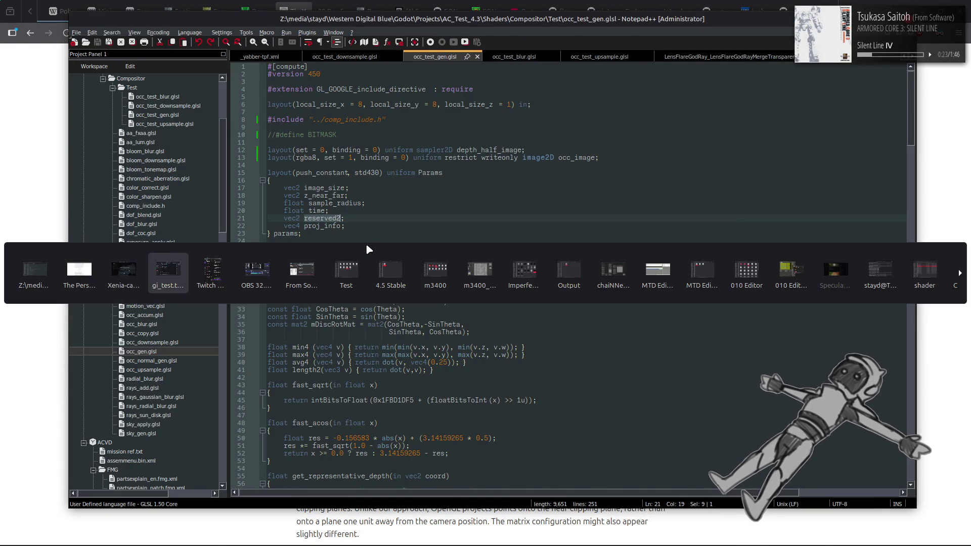
Highlight the uses of cam_proj, view_proj and inv_cam_proj in comp_occlusion_test.gd
{"action": "scroll", "coordinate": [331, 297], "scroll_direction": "down", "scroll_amount": 8}
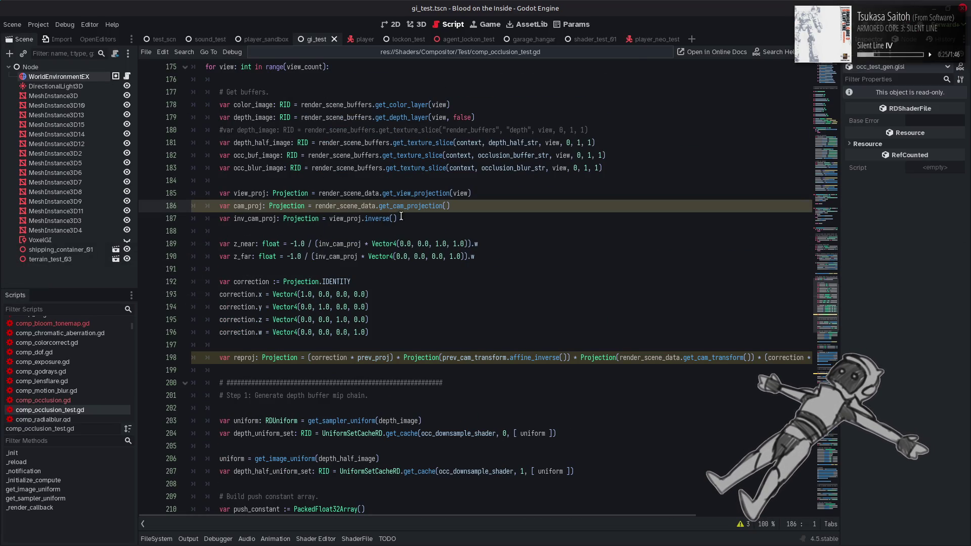
{"action": "double_click", "coordinate": [239, 206]}
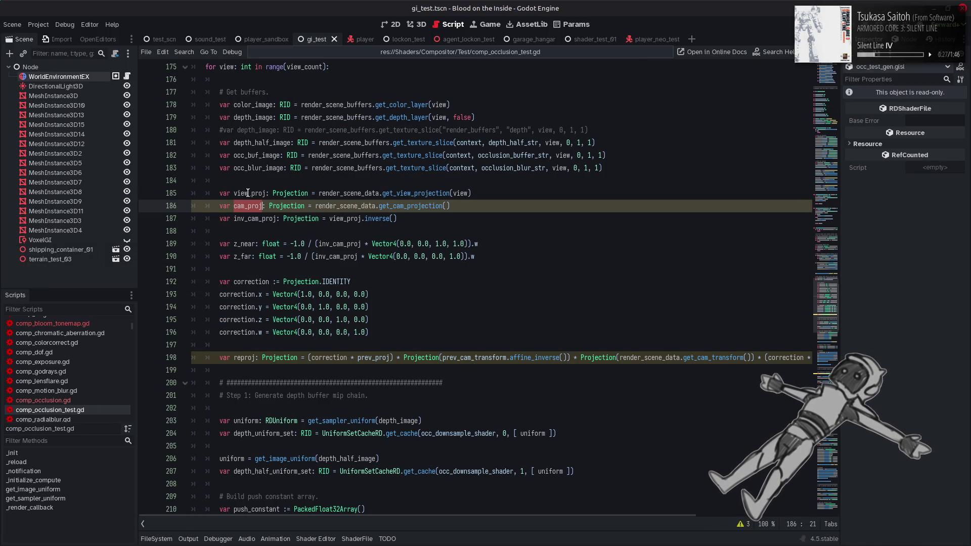
{"action": "double_click", "coordinate": [248, 193]}
{"action": "double_click", "coordinate": [242, 216]}
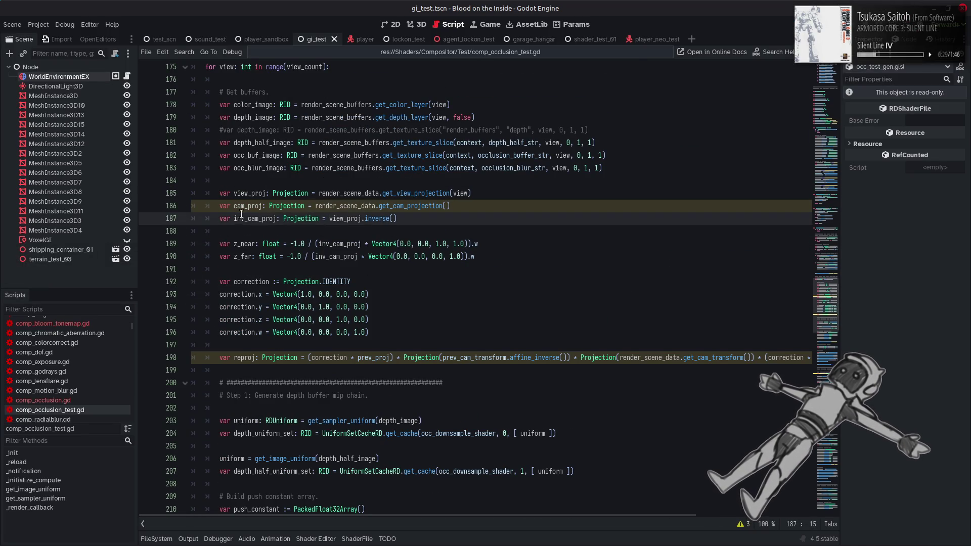
{"action": "scroll", "coordinate": [255, 218], "scroll_direction": "down", "scroll_amount": 5}
{"action": "scroll", "coordinate": [257, 217], "scroll_direction": "down", "scroll_amount": 4}
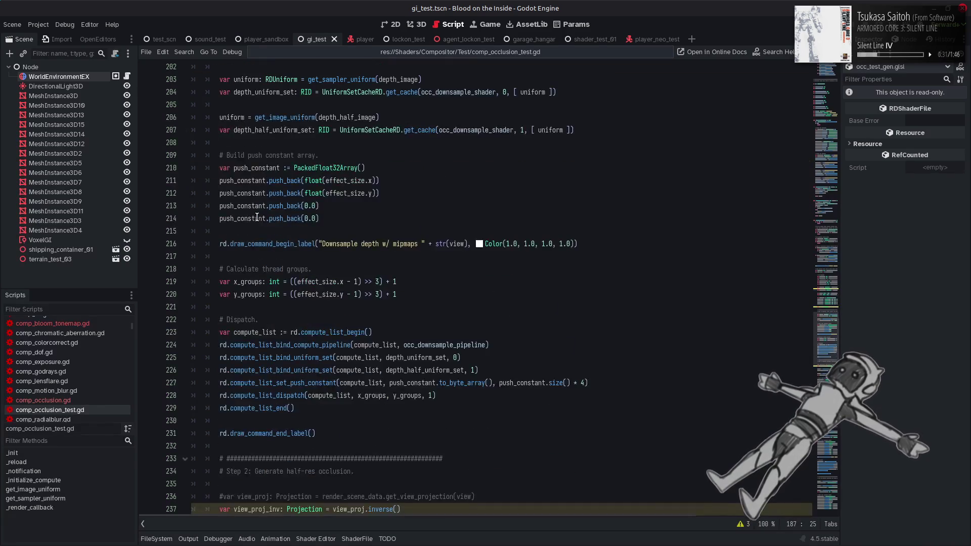
{"action": "scroll", "coordinate": [169, 355], "scroll_direction": "down", "scroll_amount": 6}
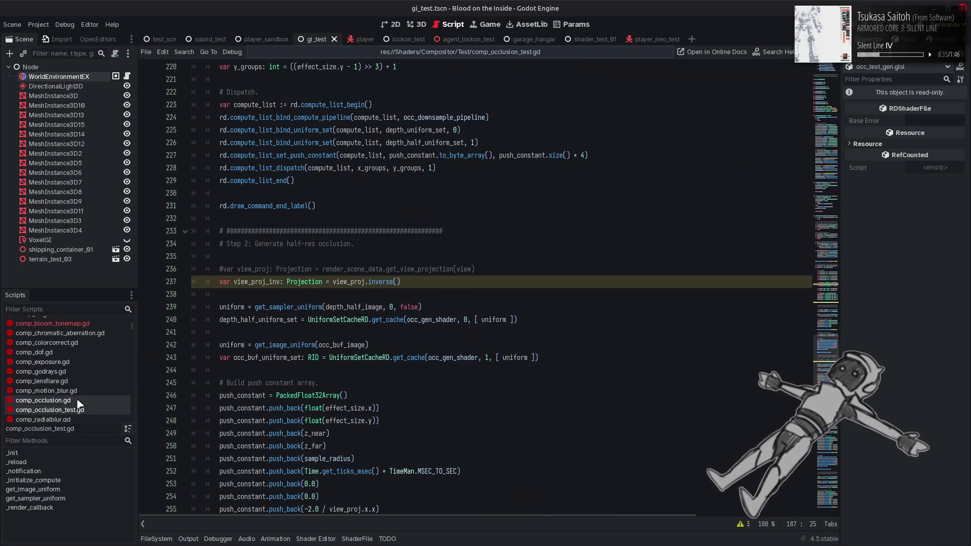
Compare with comp_occlusion.gd, select '-2.0 / view_proj.' on line 255, then return to the shader
{"action": "left_click", "coordinate": [76, 401]}
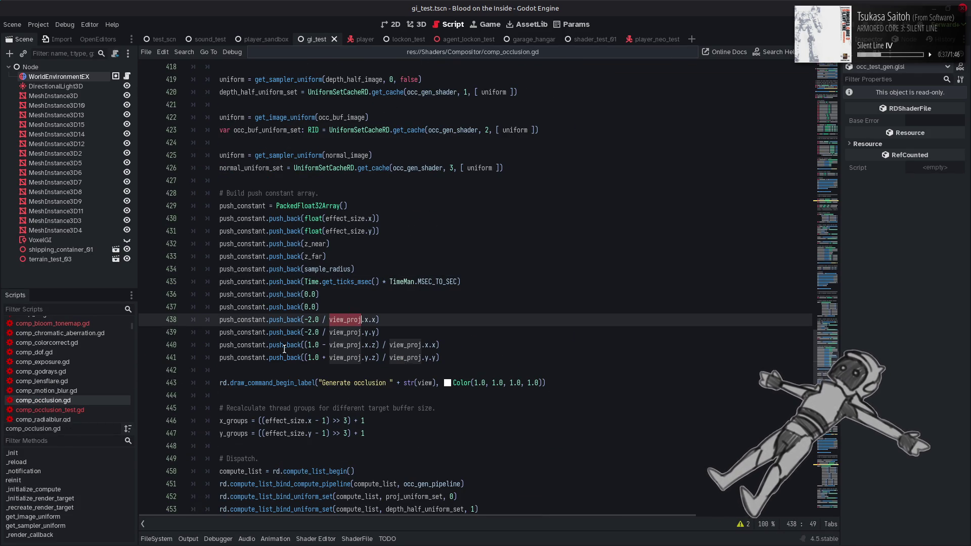
{"action": "left_click", "coordinate": [71, 410]}
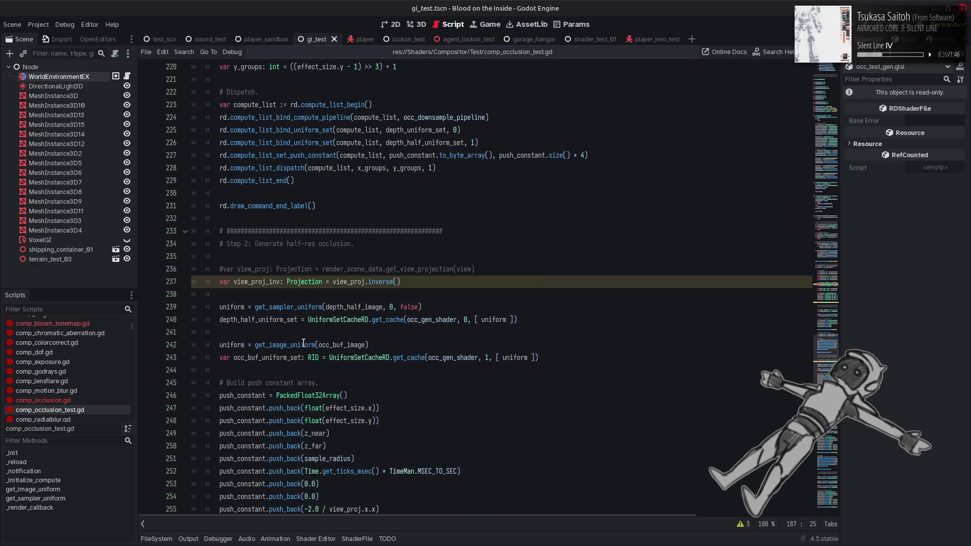
{"action": "scroll", "coordinate": [283, 354], "scroll_direction": "down", "scroll_amount": 5}
{"action": "double_click", "coordinate": [342, 328]}
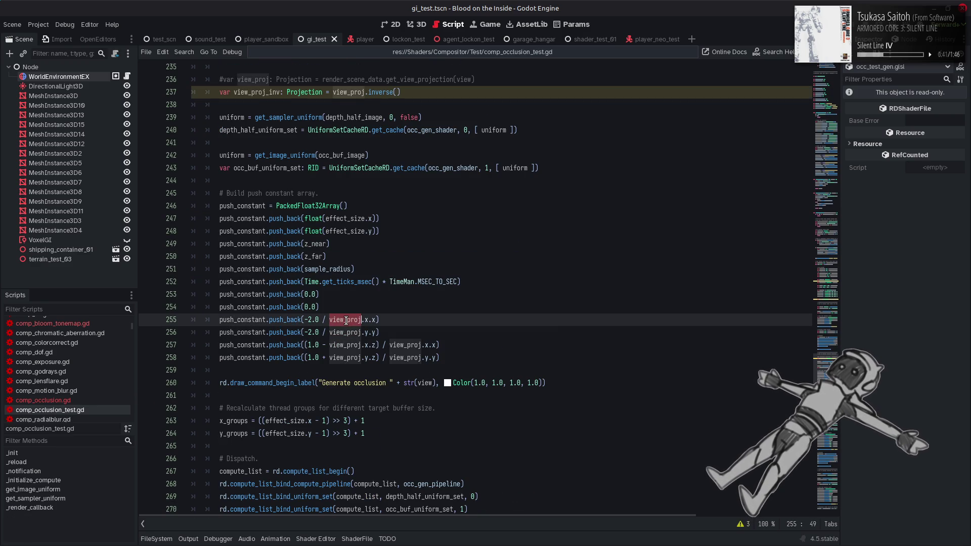
{"action": "left_click", "coordinate": [351, 304]}
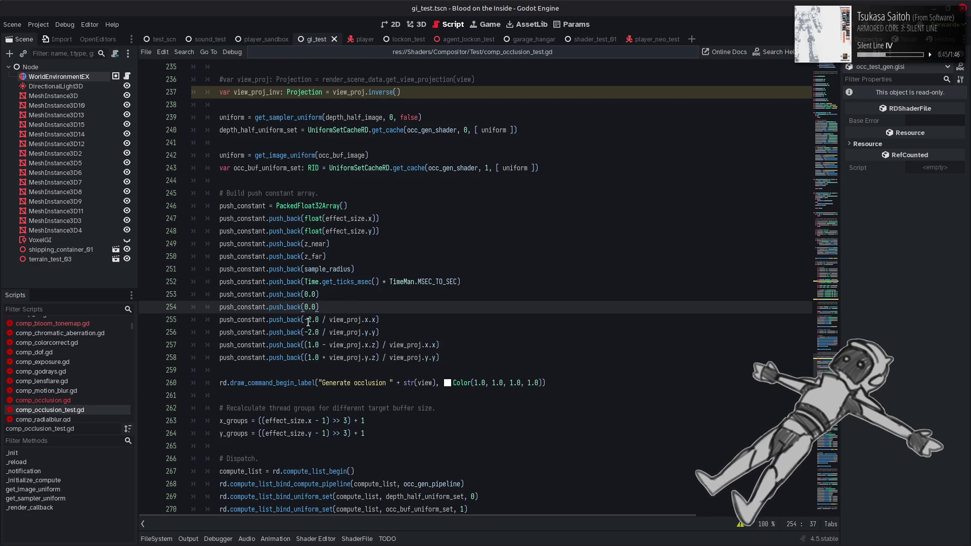
{"action": "left_click_drag", "start_coordinate": [305, 319], "coordinate": [375, 320]}
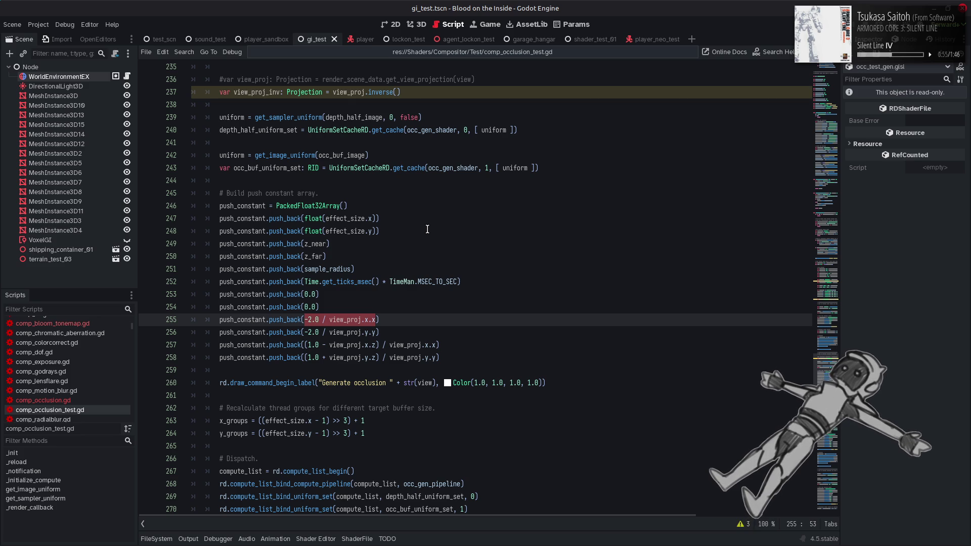
{"action": "key", "text": "alt+Tab"}
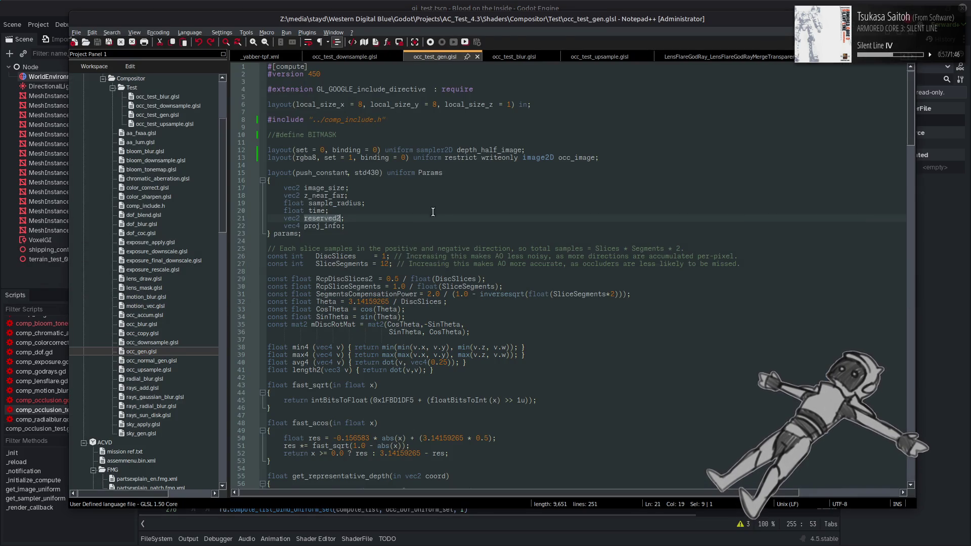
{"action": "key", "text": "alt+Tab"}
{"action": "left_click", "coordinate": [422, 26]}
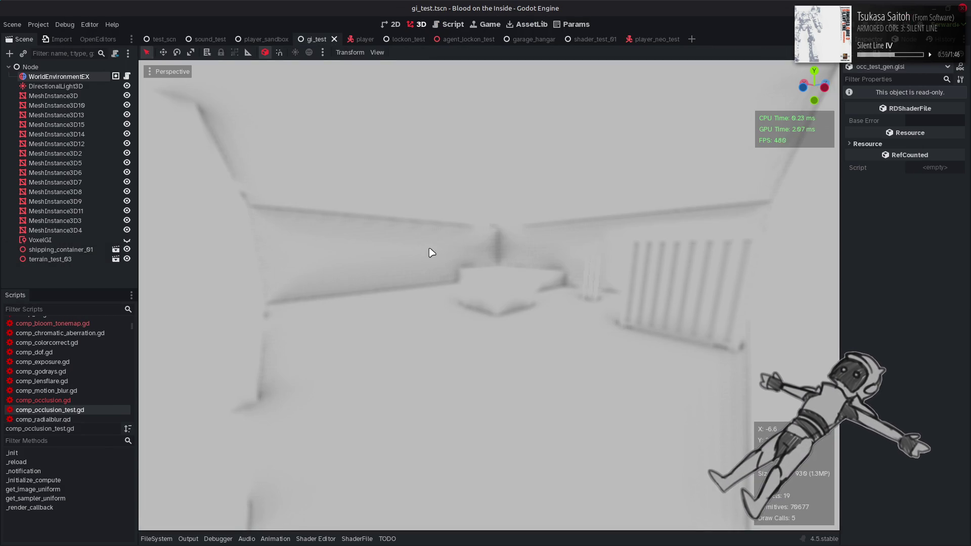
{"action": "key", "text": "alt+Tab"}
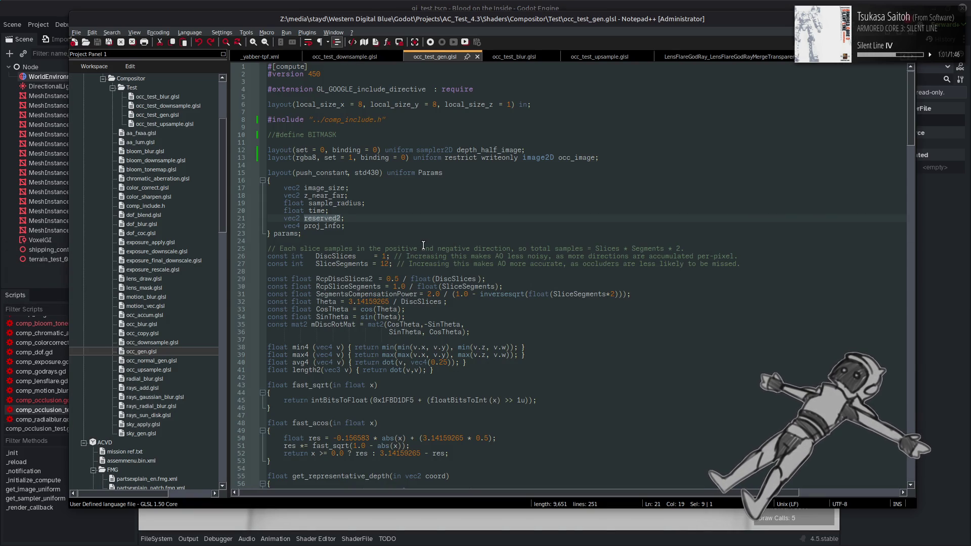
{"action": "scroll", "coordinate": [424, 245], "scroll_direction": "down", "scroll_amount": 19}
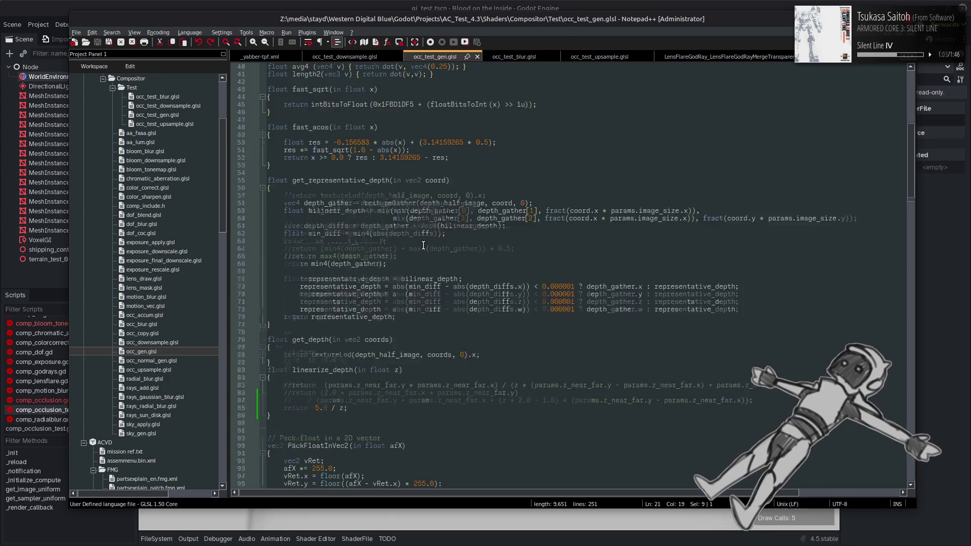
{"action": "left_click_drag", "start_coordinate": [311, 272], "coordinate": [327, 271]}
{"action": "left_click", "coordinate": [373, 272]}
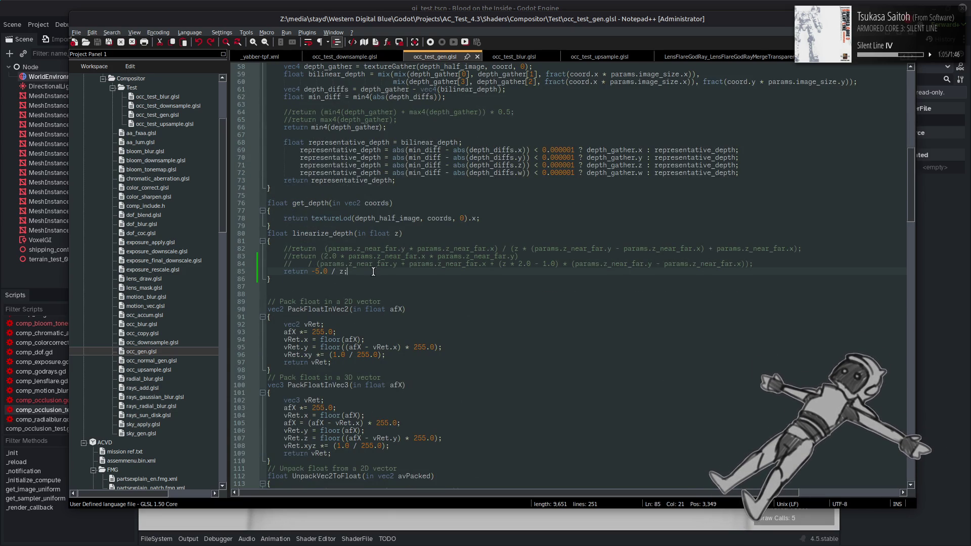
{"action": "scroll", "coordinate": [373, 271], "scroll_direction": "up", "scroll_amount": 16}
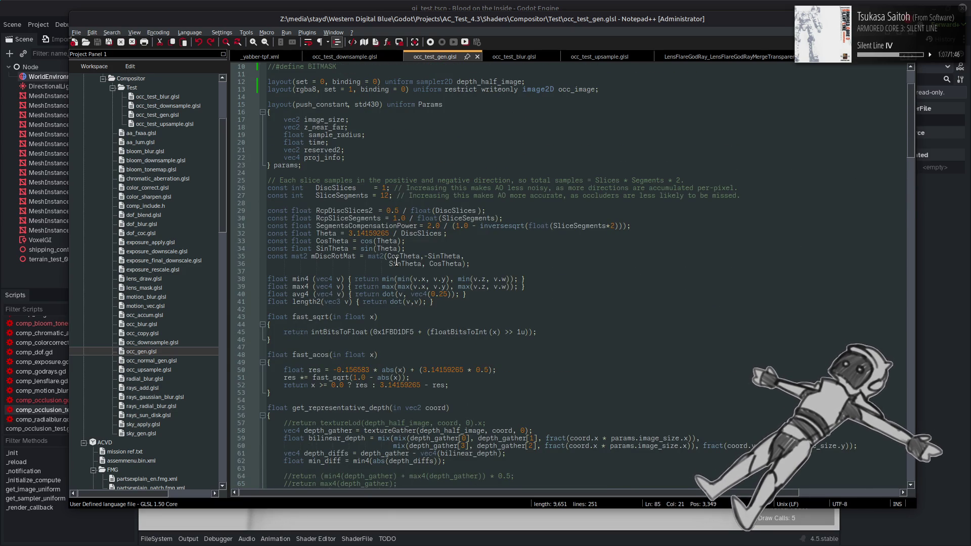